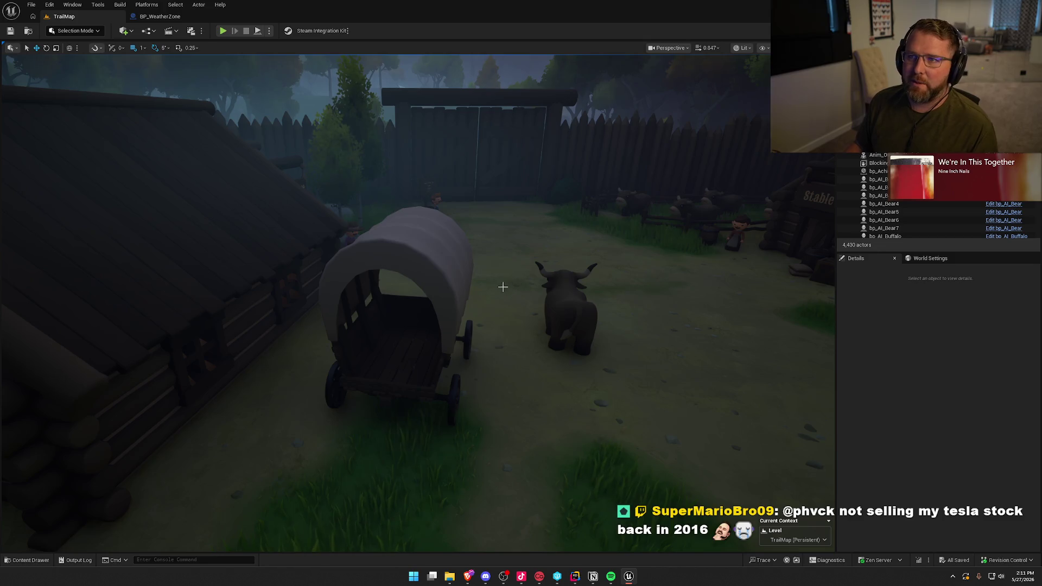
Maximize Chrome and open the eBay listing for the gold-plated Pikachu card from the Reddit image
scroll(442, 295, down, 2)
drag(449, 296, 456, 296)
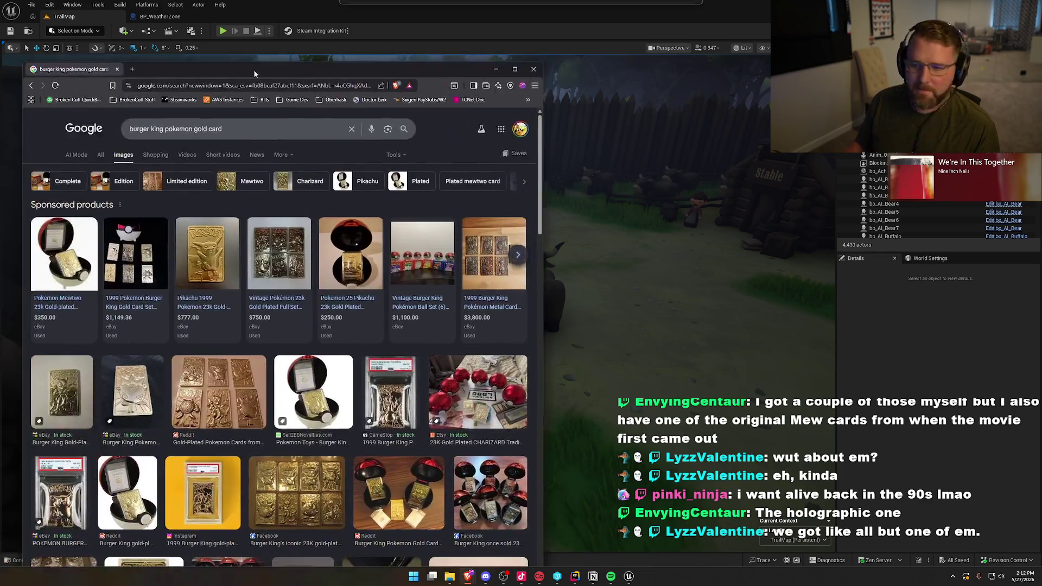
drag(253, 69, 315, 67)
double_click(315, 68)
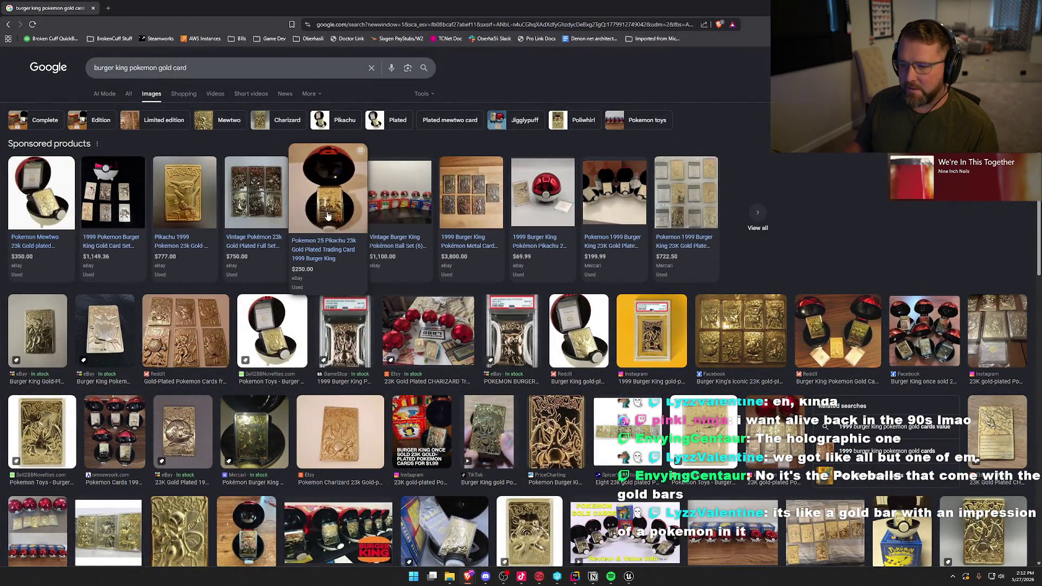
click(185, 331)
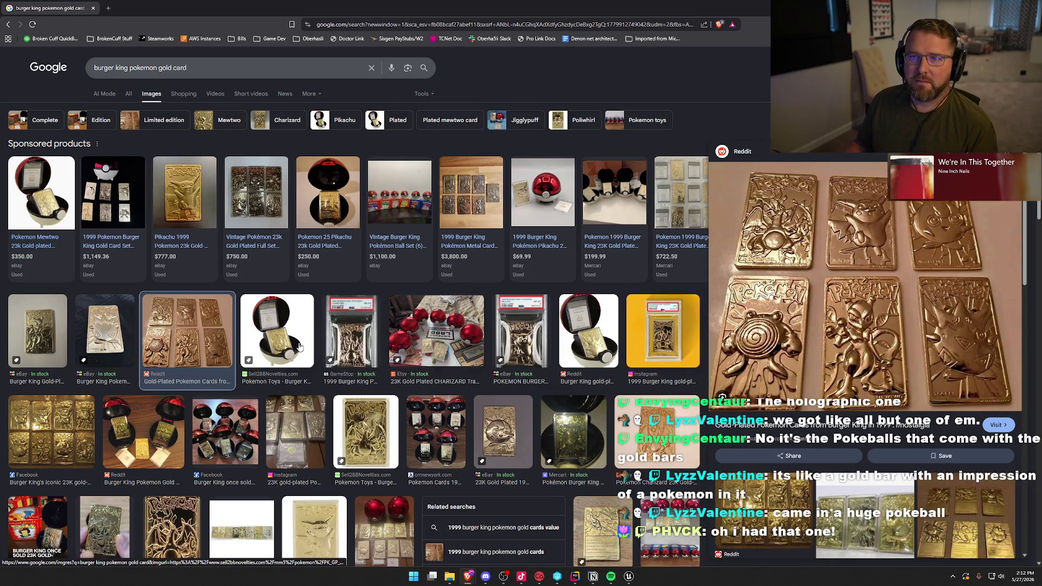
click(537, 194)
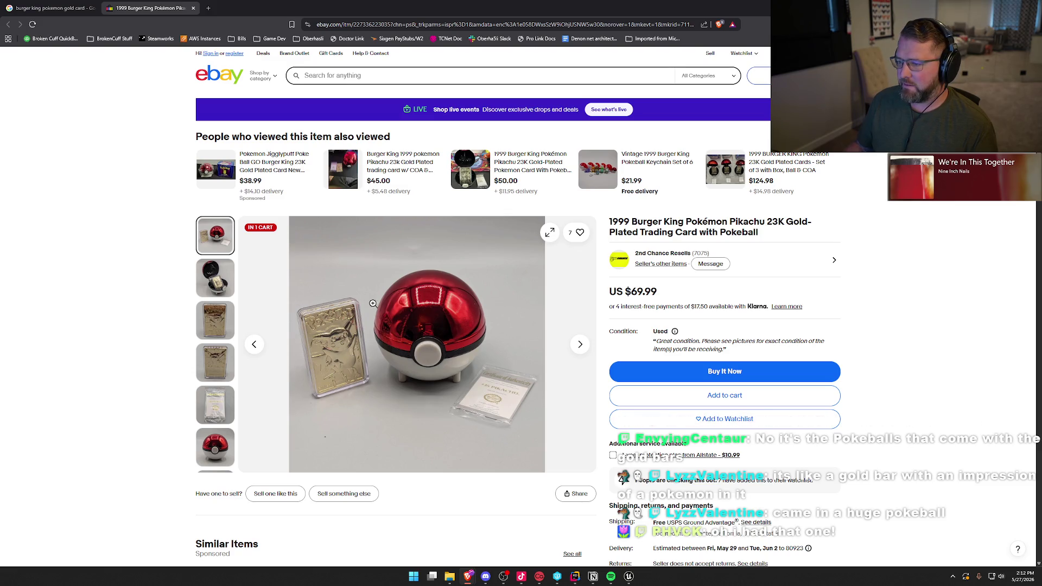
Scroll through the US $69.99 Pikachu eBay listing, then close its tab to return to Google Images
scroll(519, 369, down, 3)
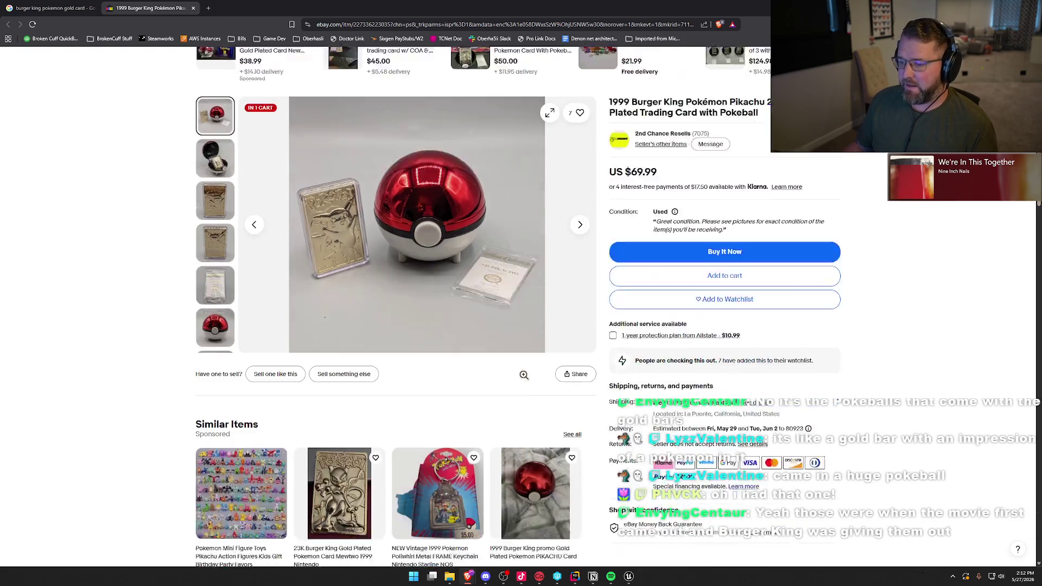
scroll(516, 367, up, 2)
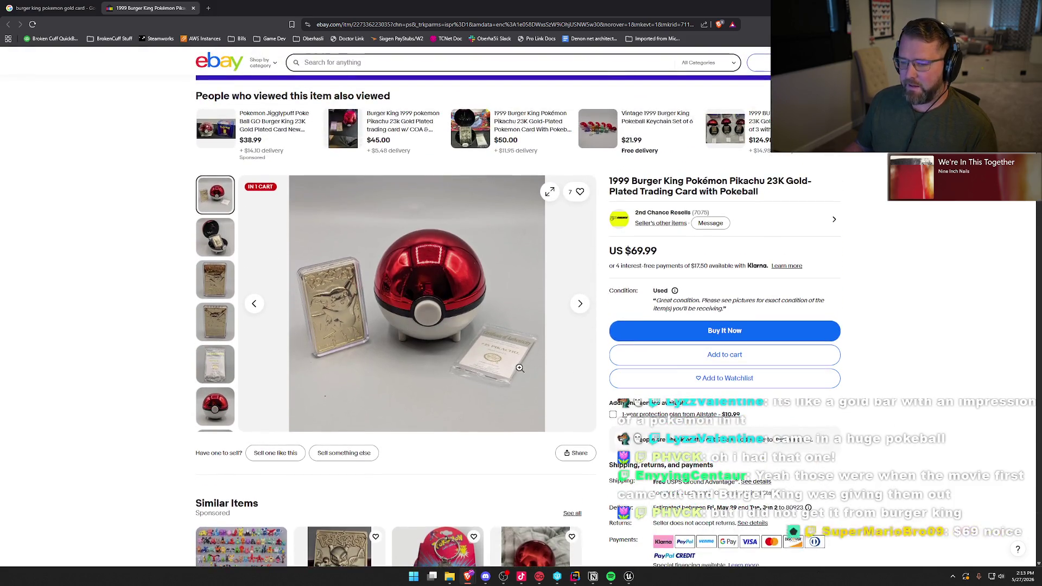
scroll(519, 368, down, 2)
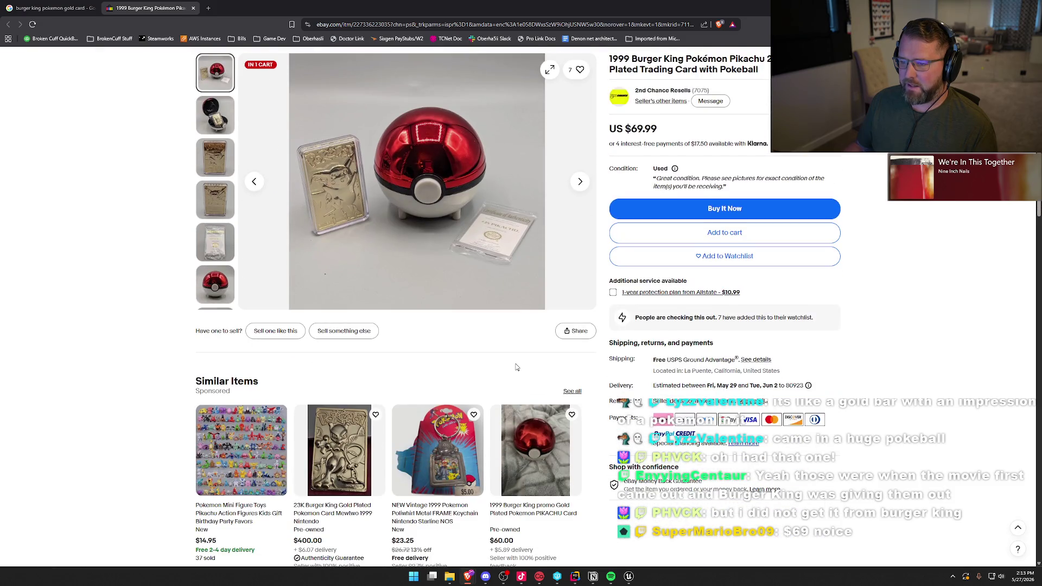
scroll(517, 368, up, 2)
middle_click(137, 10)
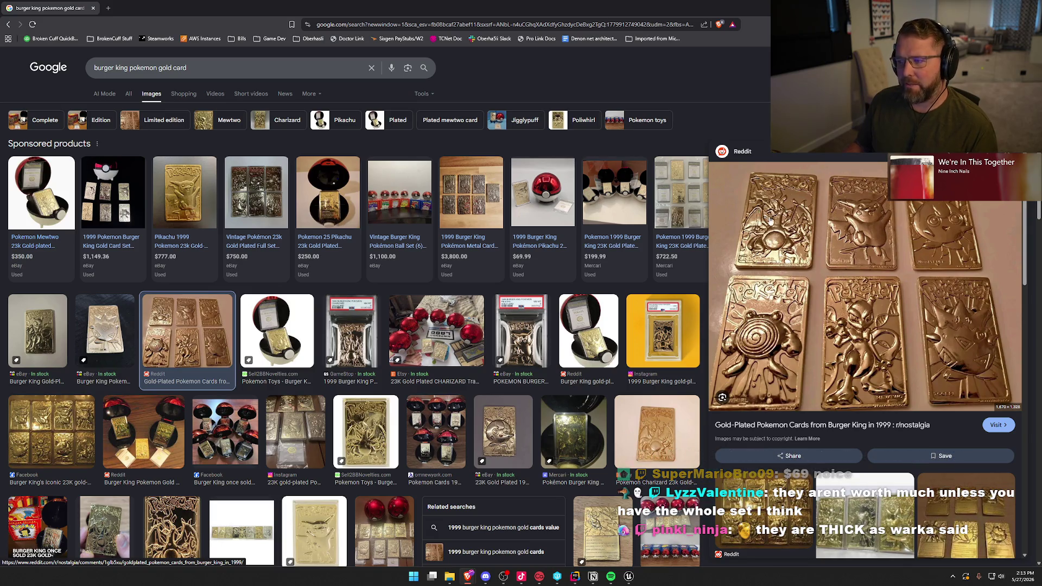
Switch from Chrome back to the Unreal Editor with the TrailMap level
key(alt+Tab)
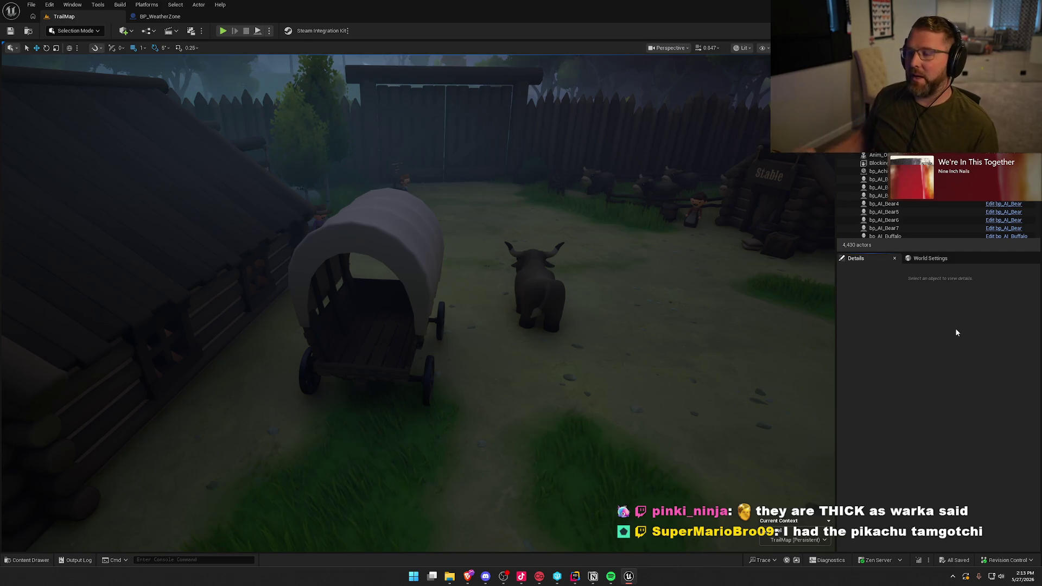
scroll(566, 280, down, 5)
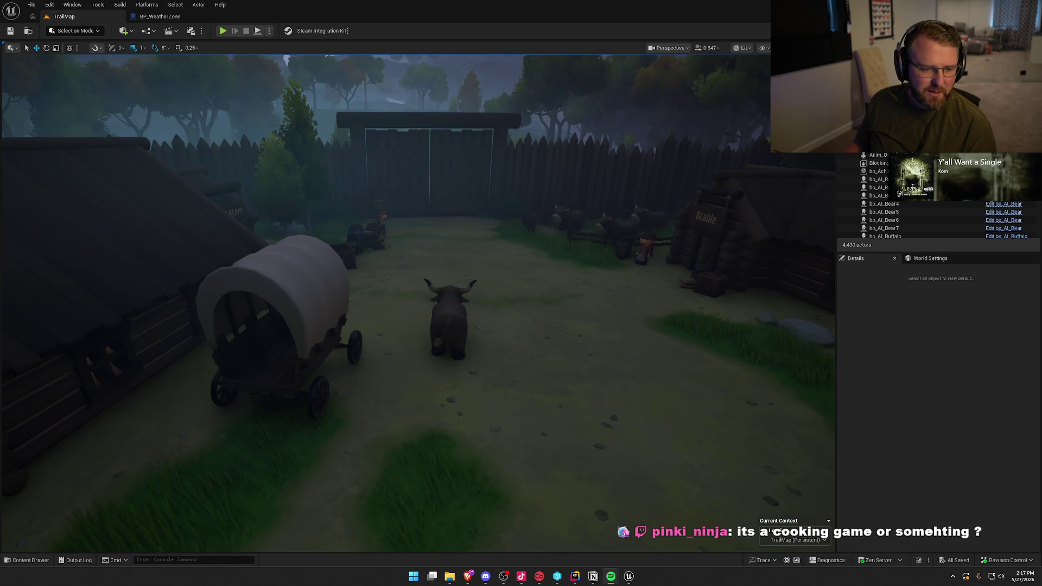
Maximize the Brave window with the Space Warlord Baby Trading Simulator page and start the trailer full screen
click(468, 576)
drag(633, 188, 520, 188)
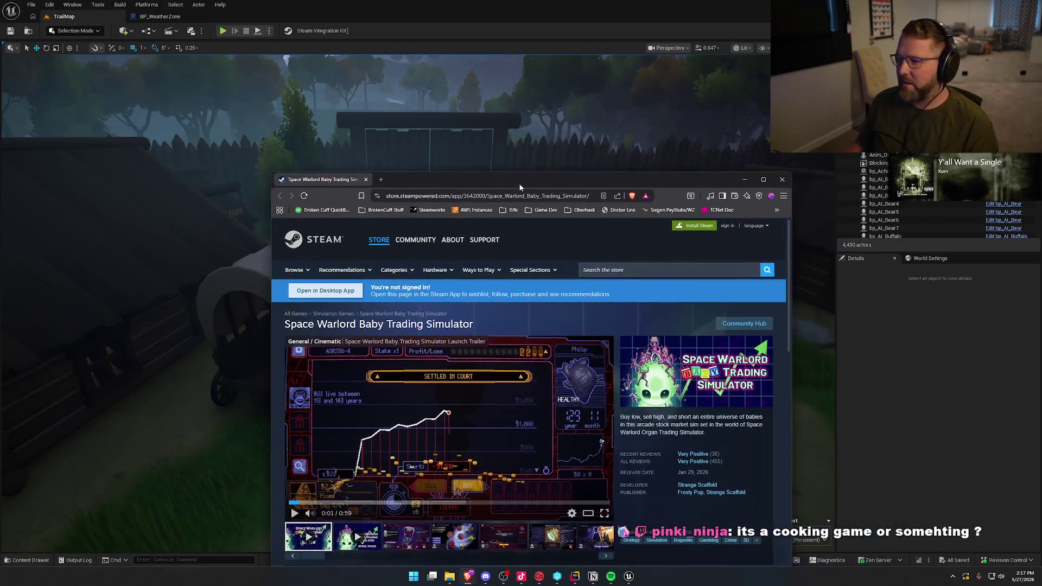
double_click(521, 188)
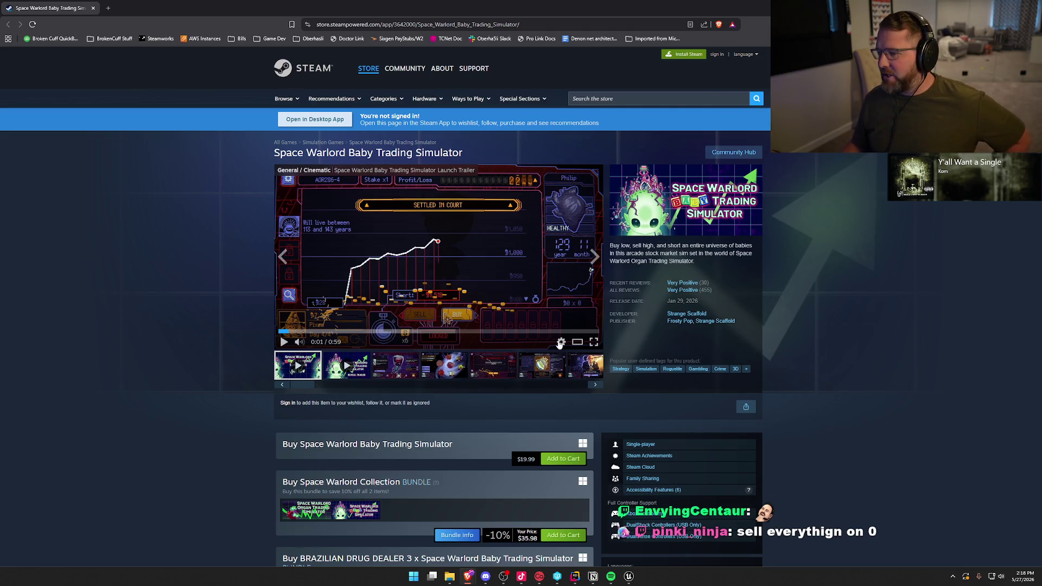
click(594, 342)
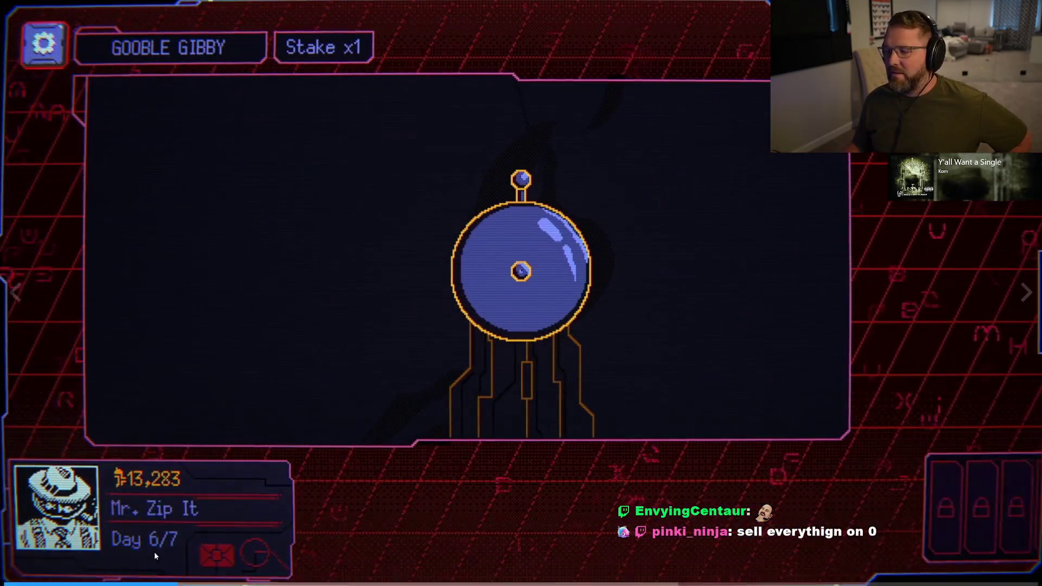
Watch the launch trailer full screen to its 0:55 end card, then exit full screen
mouse_move(47, 552)
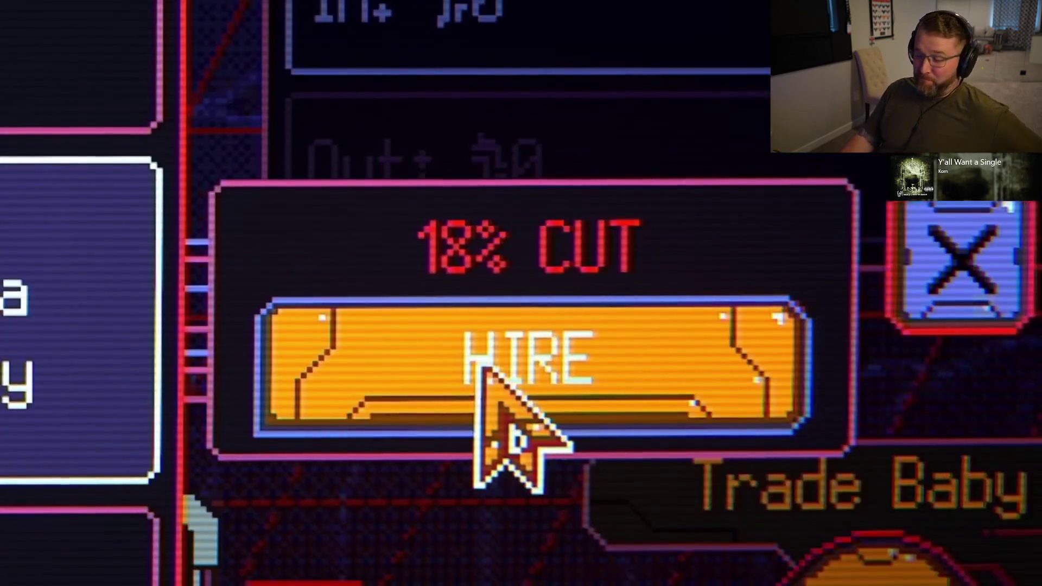
click(483, 369)
click(556, 548)
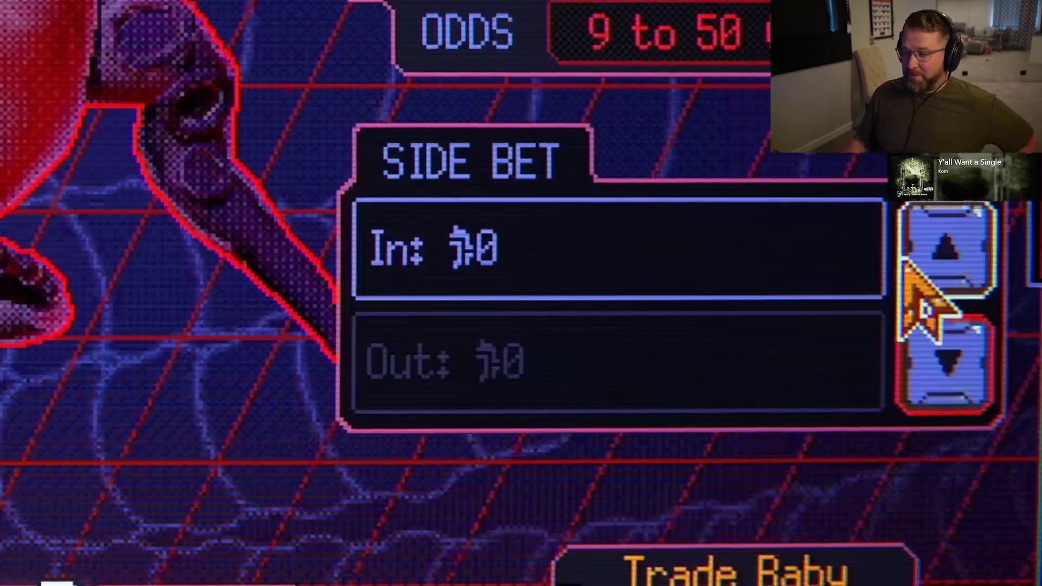
click(917, 249)
click(917, 249)
click(917, 250)
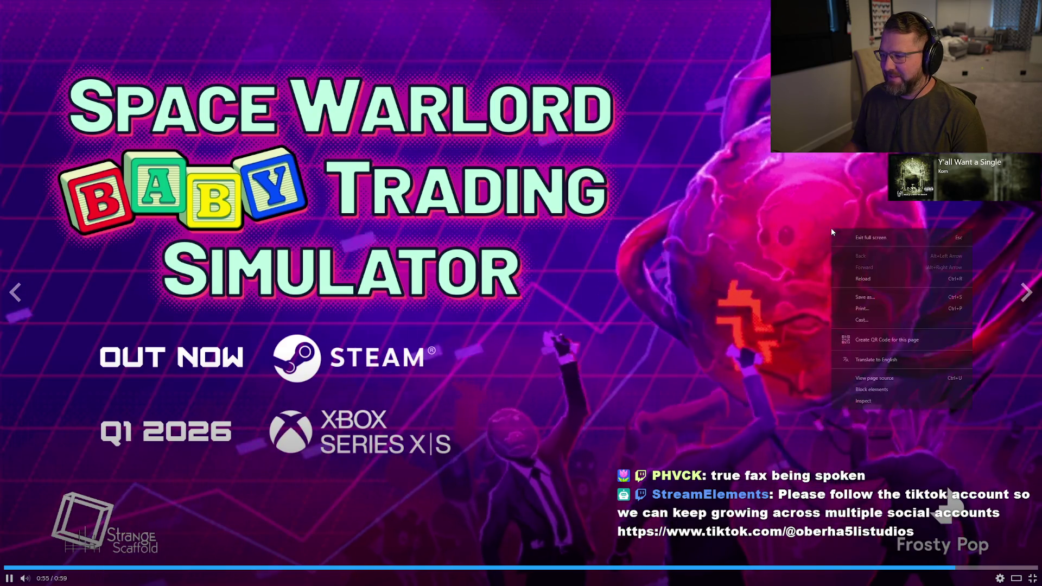
key(Escape)
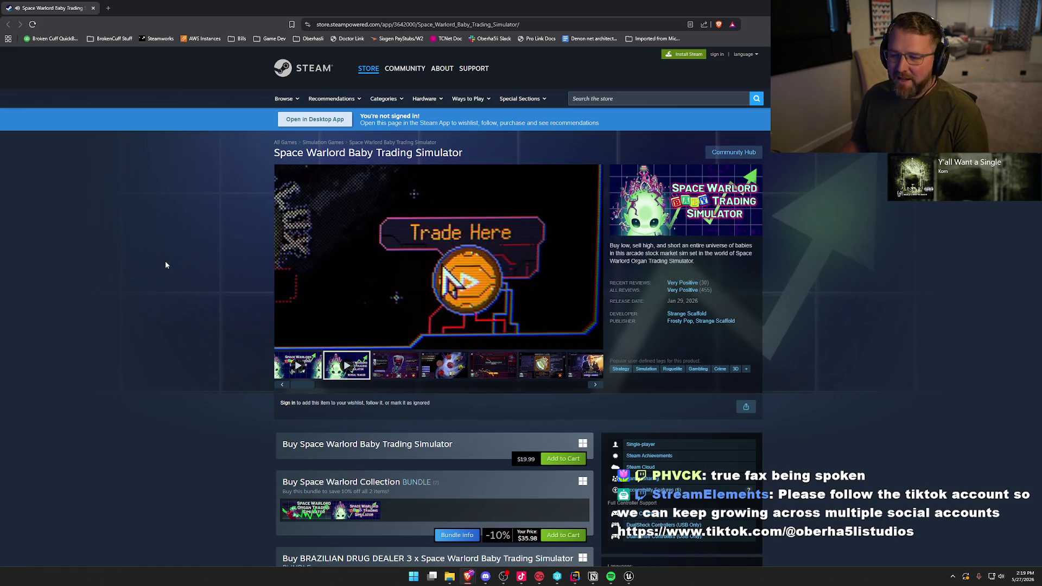
Pause the trailer at 0:04, scroll over the purchase options, and return to the Unreal Editor
click(284, 342)
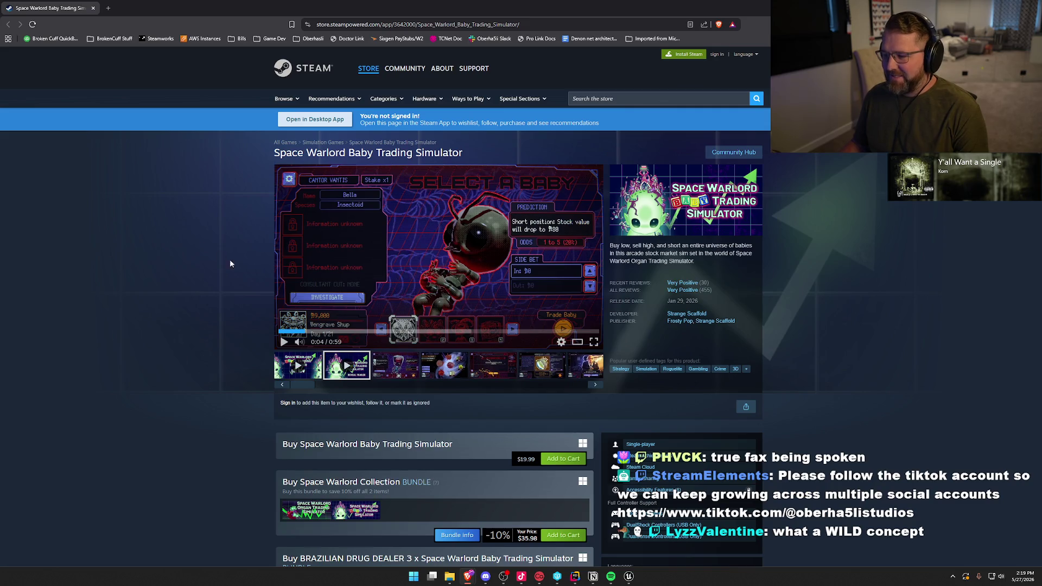
scroll(220, 291, down, 6)
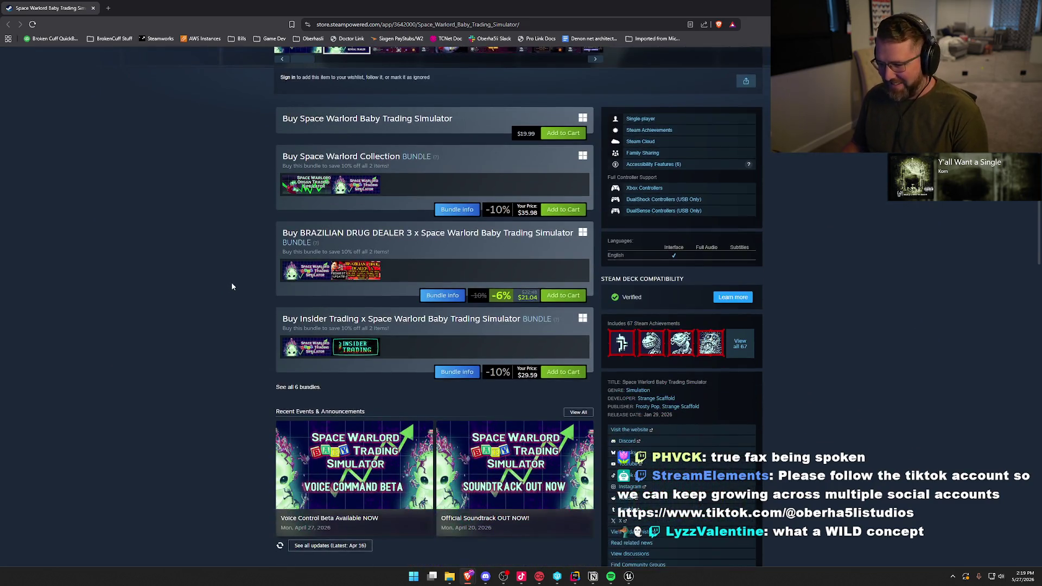
scroll(236, 288, down, 3)
scroll(236, 288, up, 9)
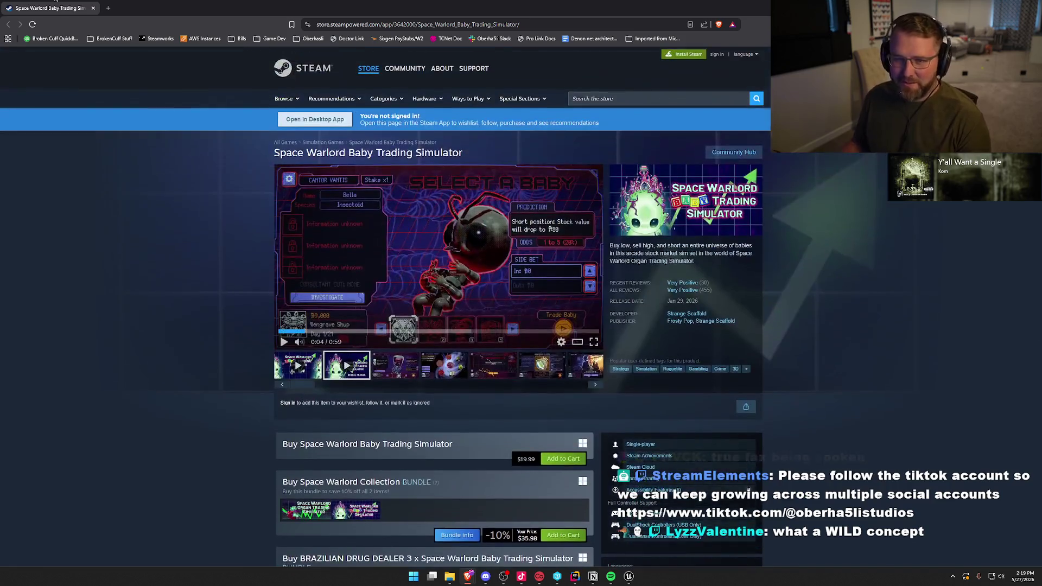
key(alt+Tab)
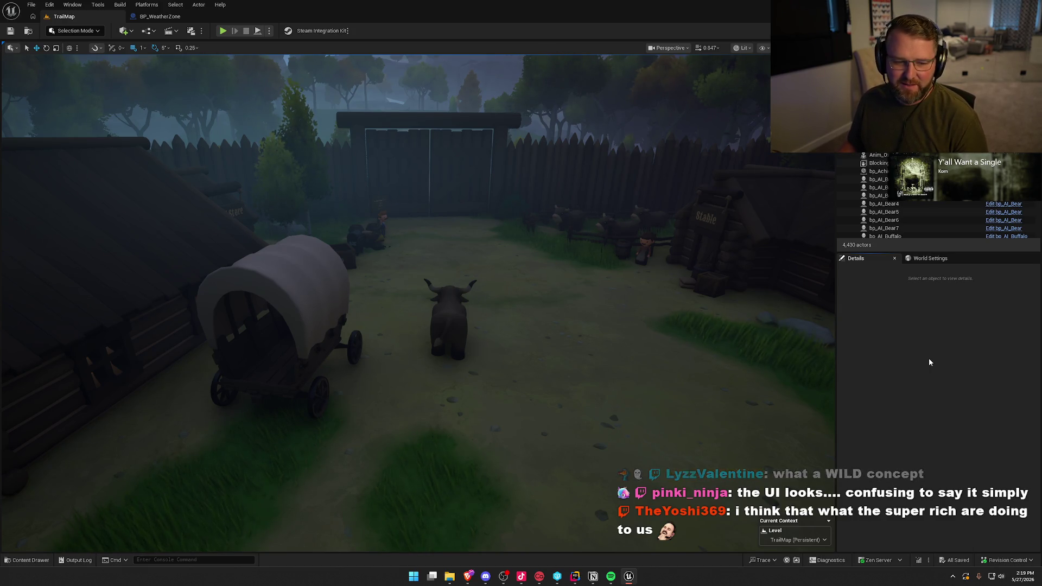
Run the character around camp past the wagon, buffalo, fenced yard and mailbox
mouse_move(501, 239)
mouse_down()
mouse_move(497, 256)
mouse_move(501, 238)
mouse_up()
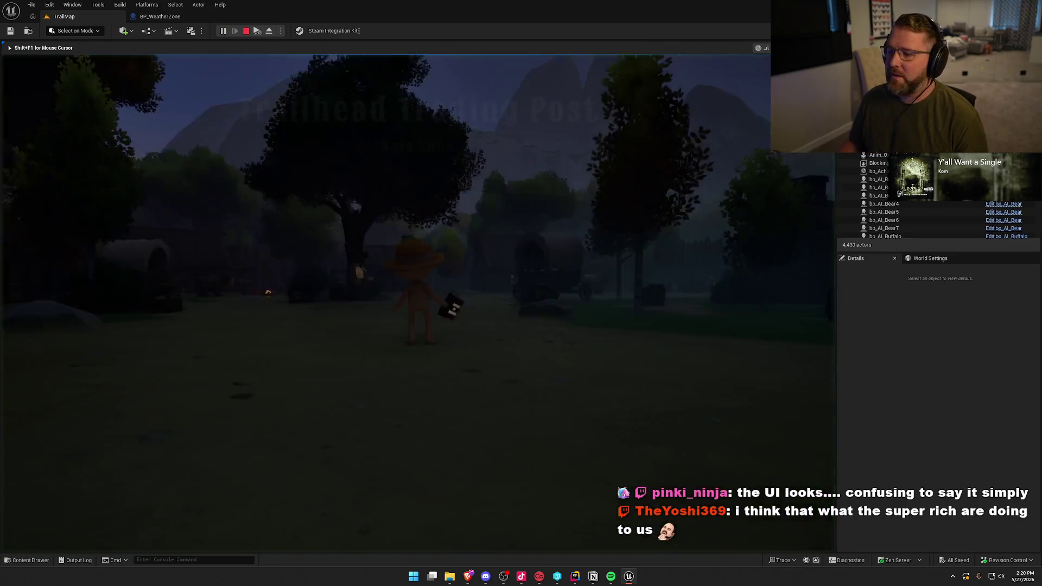
key(shift+w)
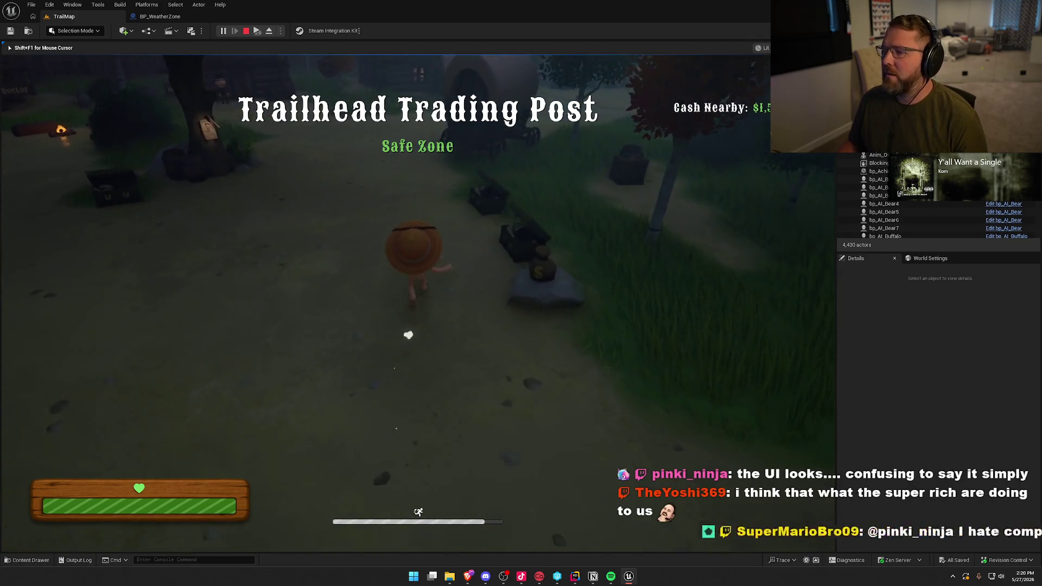
key(shift+w)
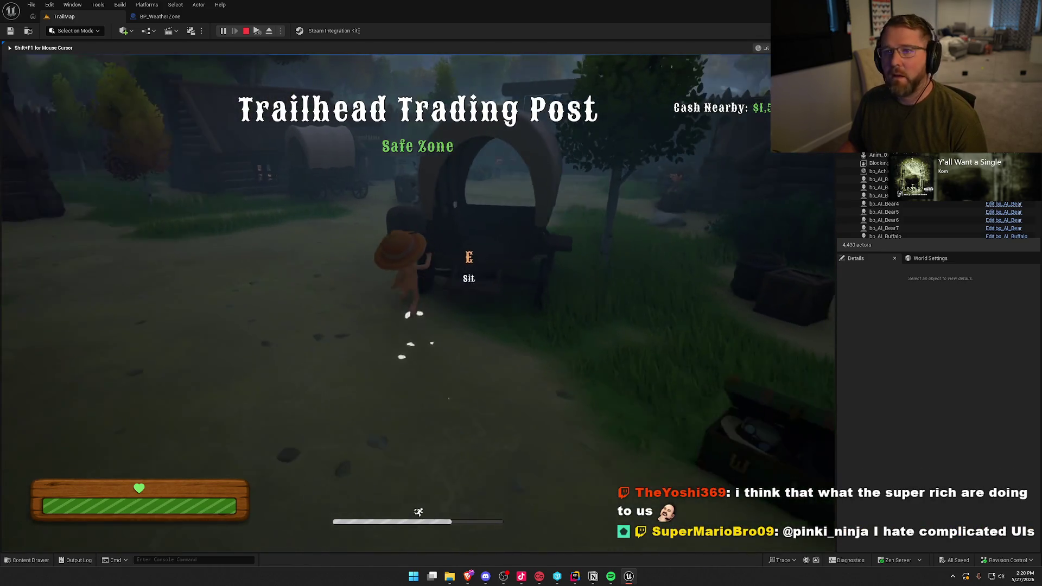
key(shift+w)
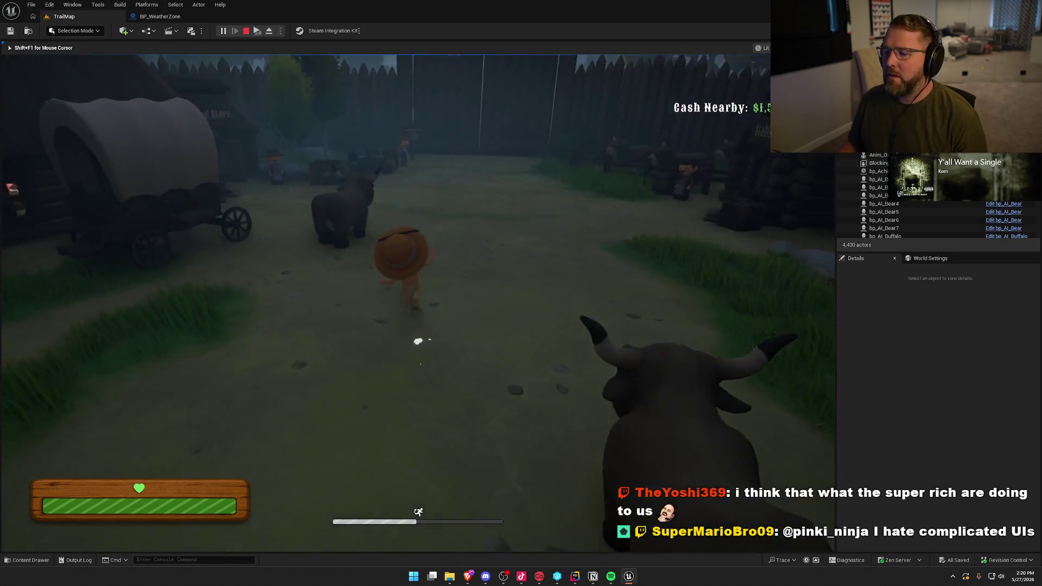
key(shift+w)
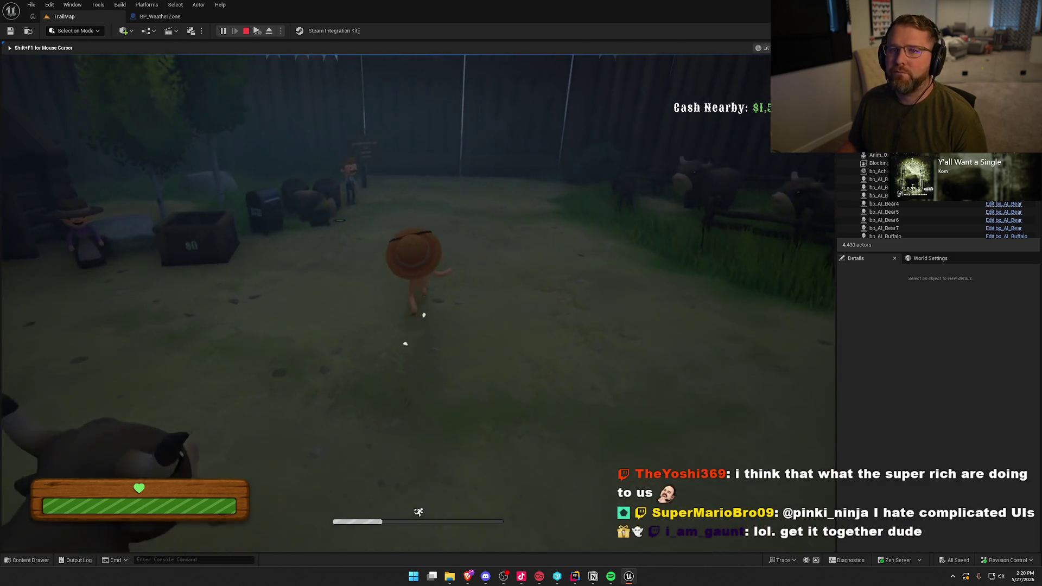
key(shift+w)
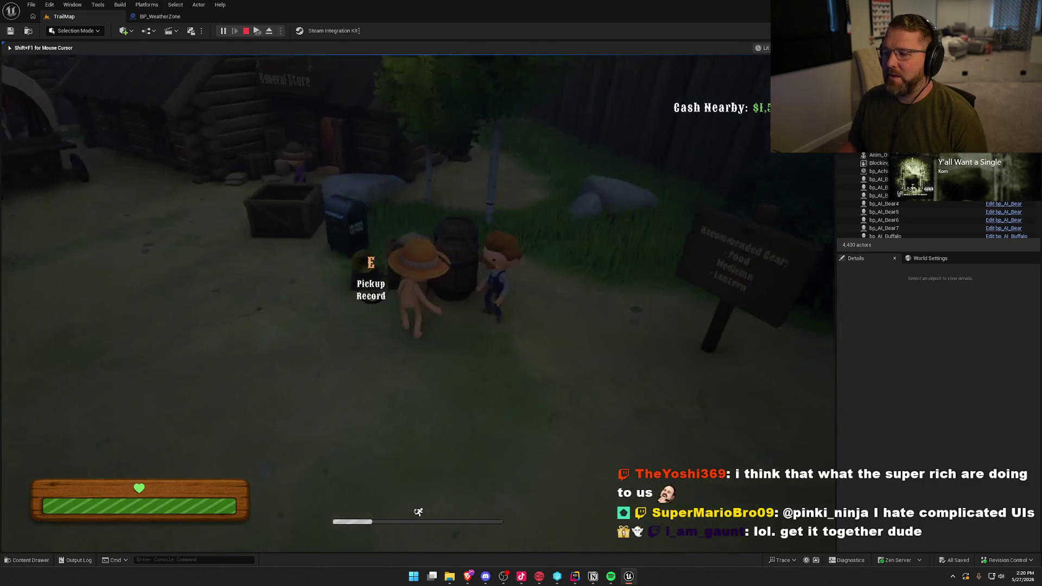
key(w)
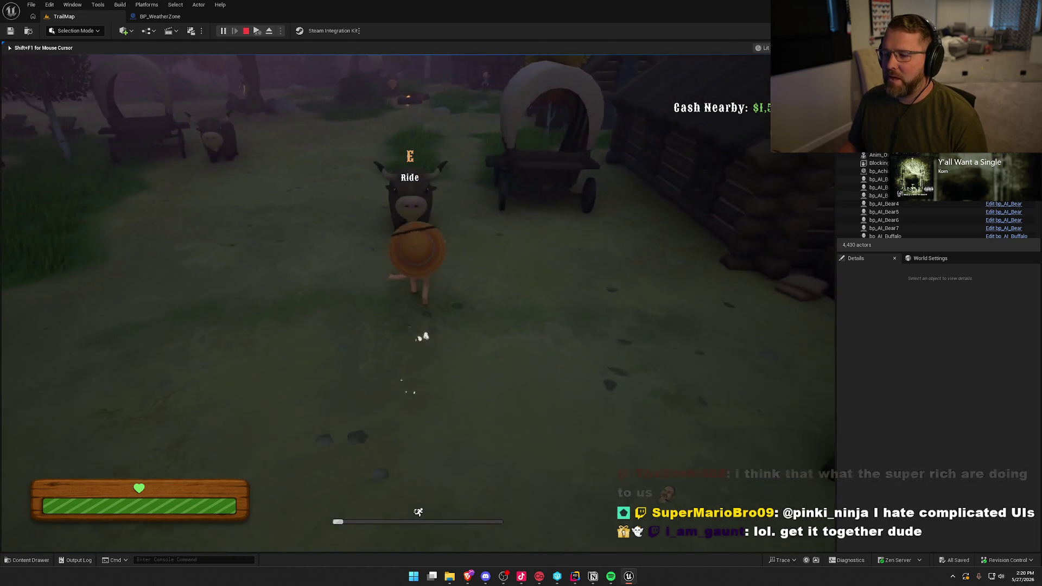
key(w)
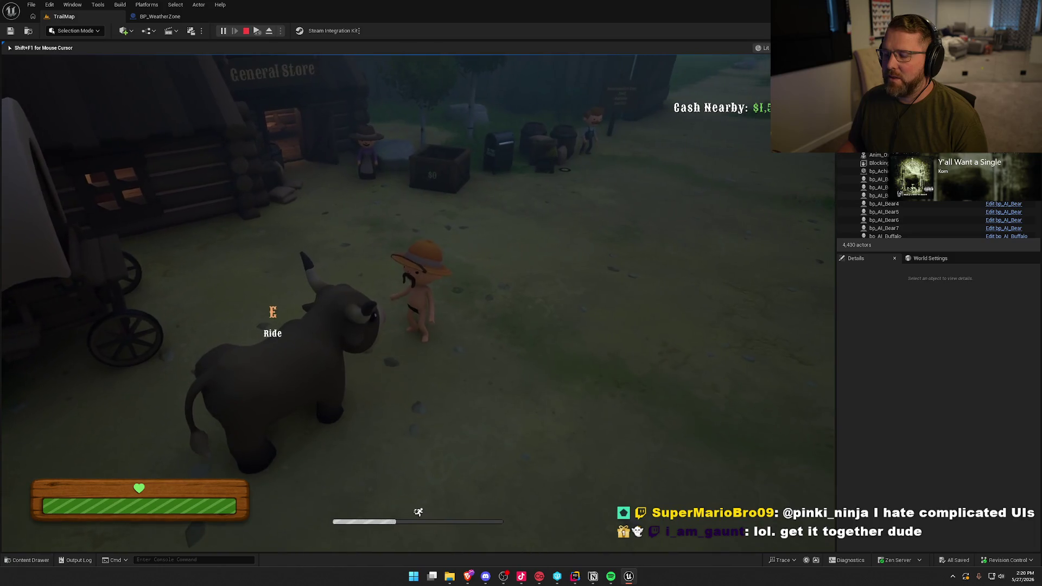
key(w)
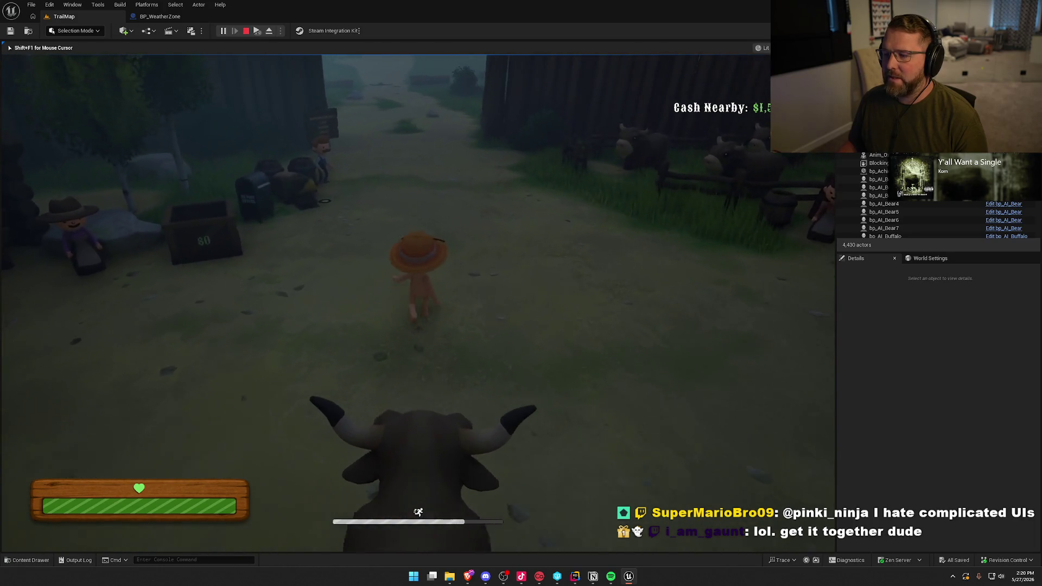
Run out of camp up the forest path past the wooden gate into the grass toward the log
key(w)
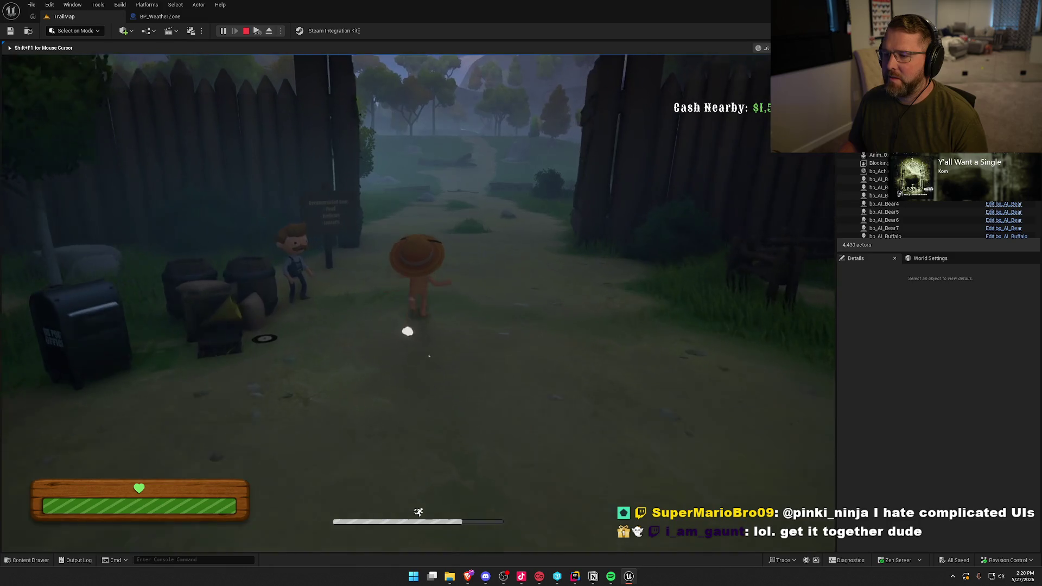
key(w)
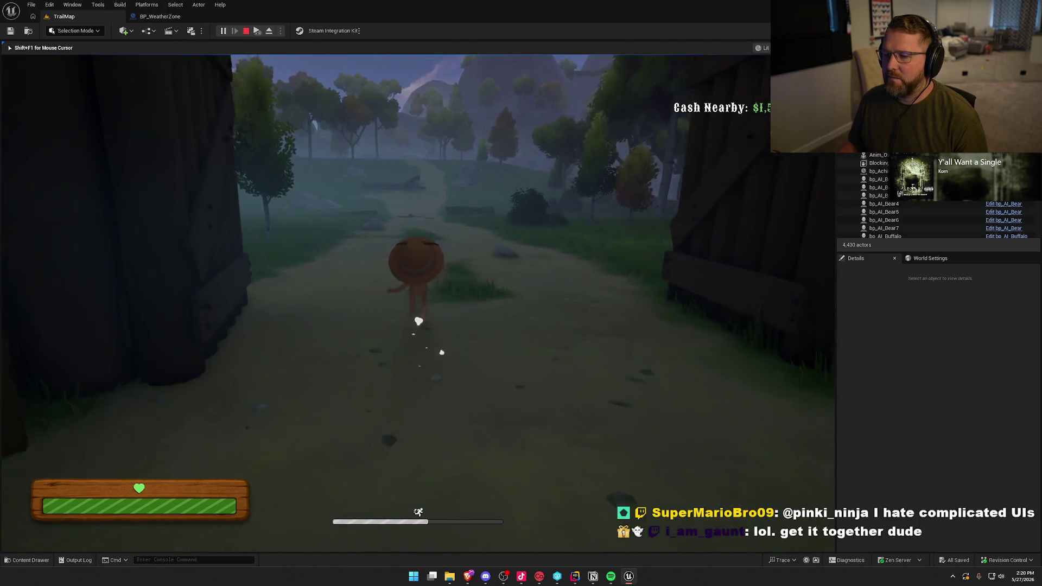
key(w)
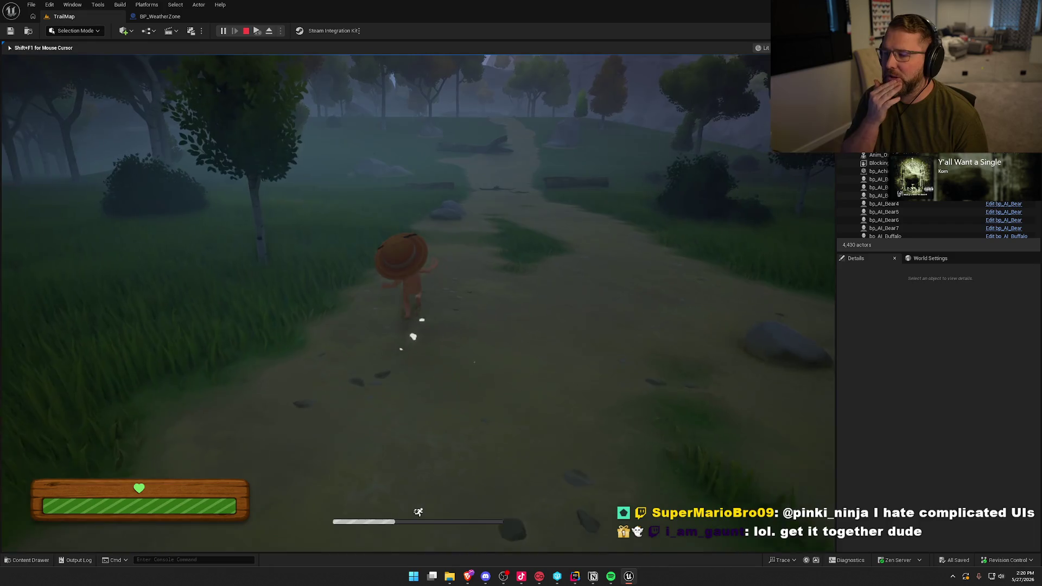
key(w)
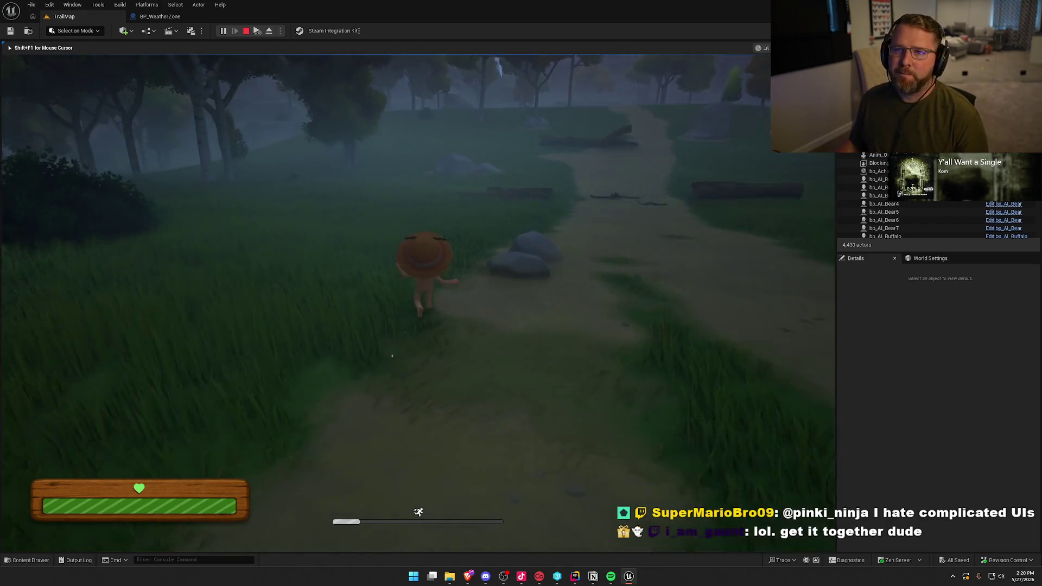
key(w)
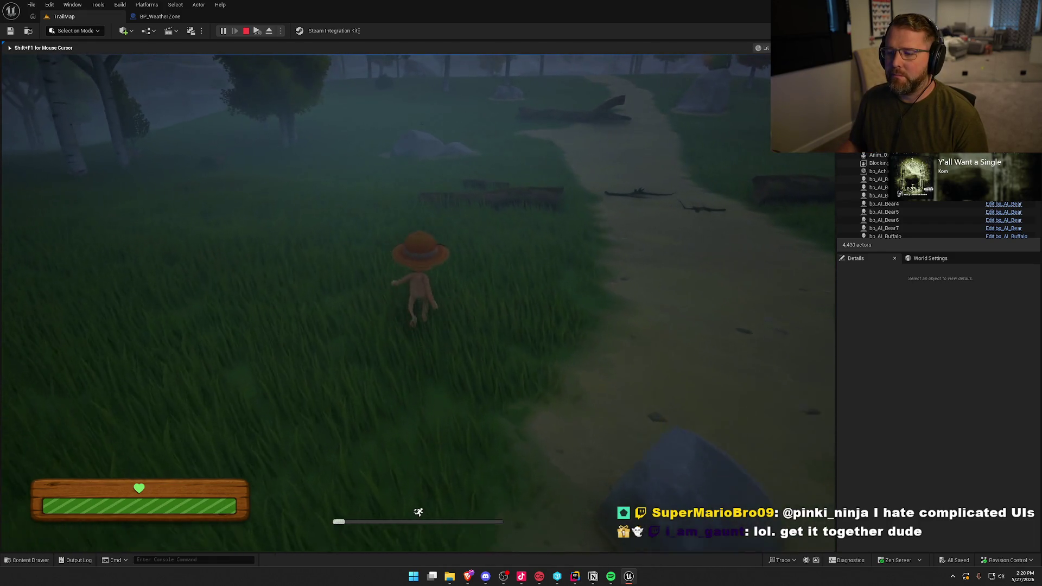
key(w)
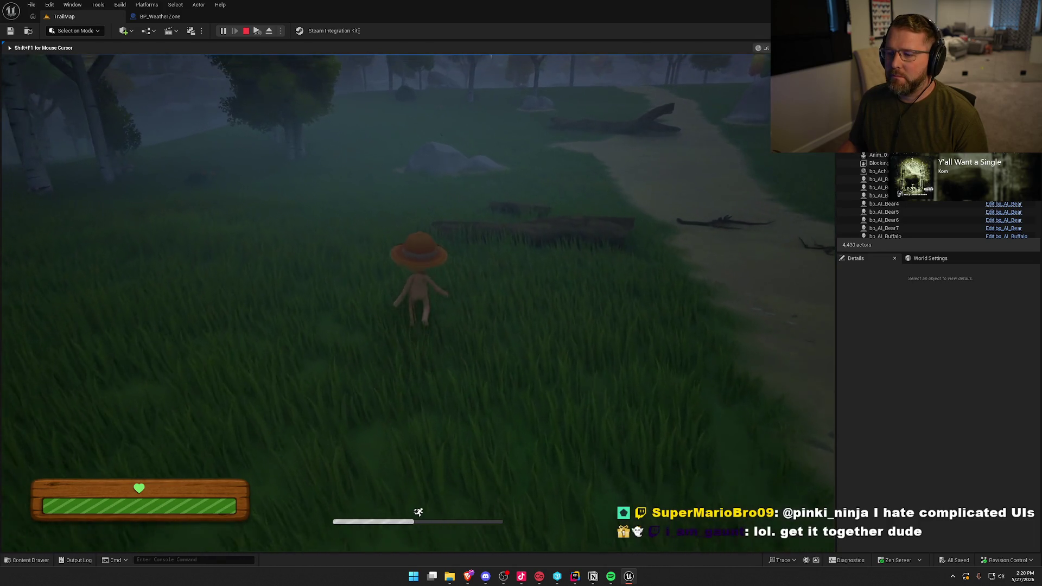
key(w)
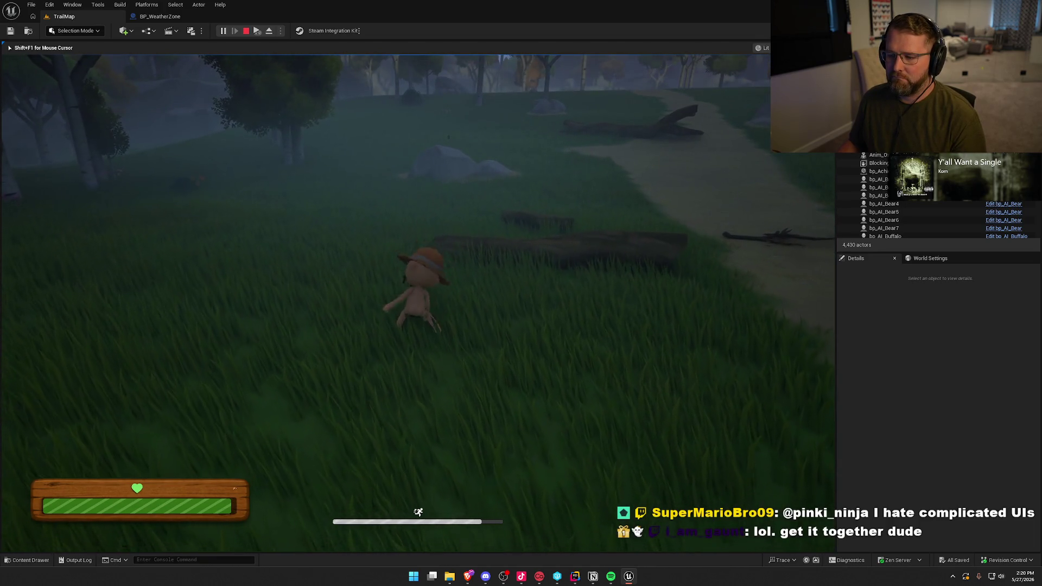
Sprint onto the rock, collect the horseshoe, and run toward the tree line
key(shift+w)
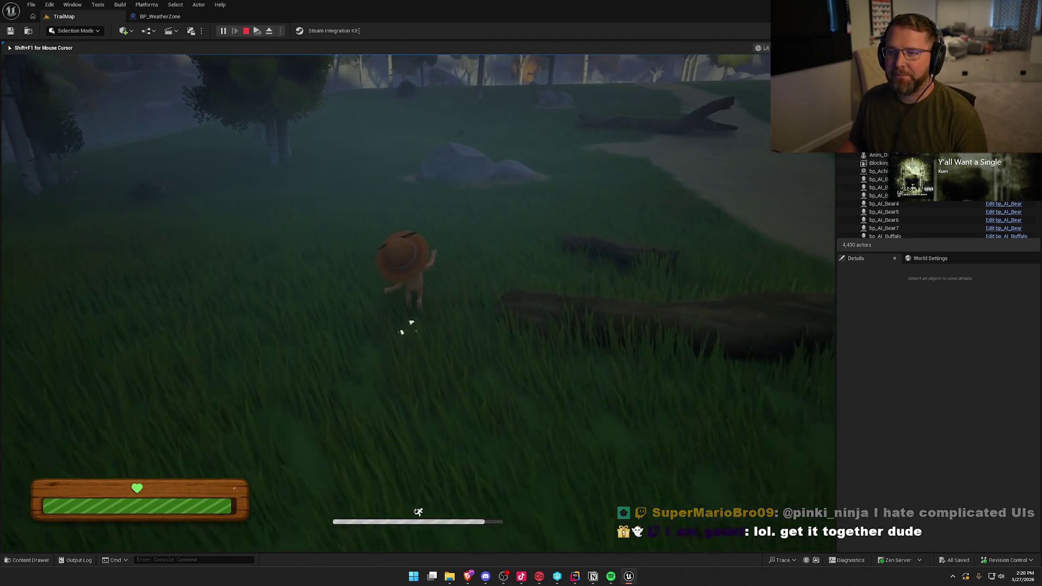
key(shift+w)
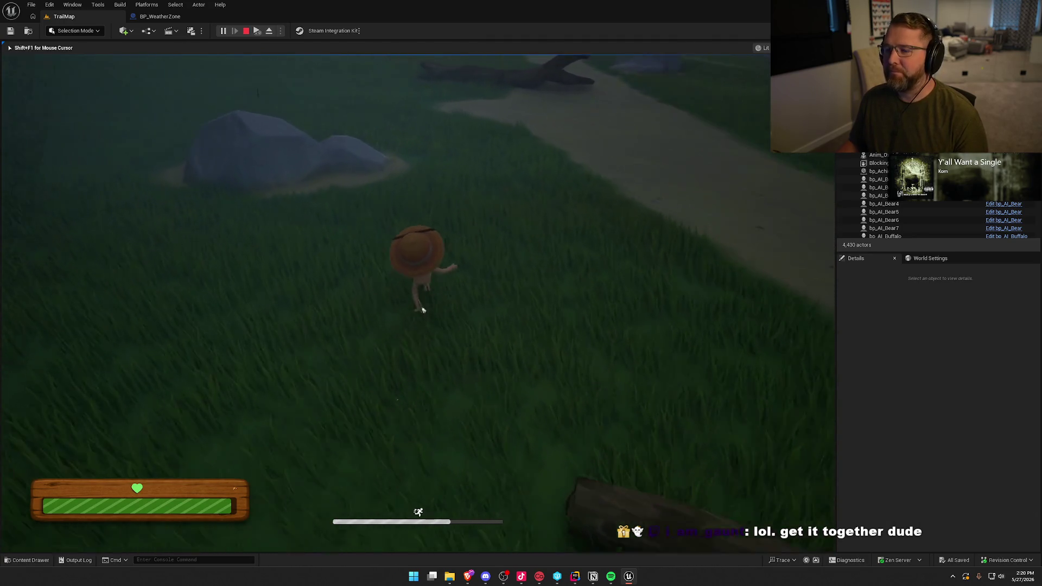
key(shift+w)
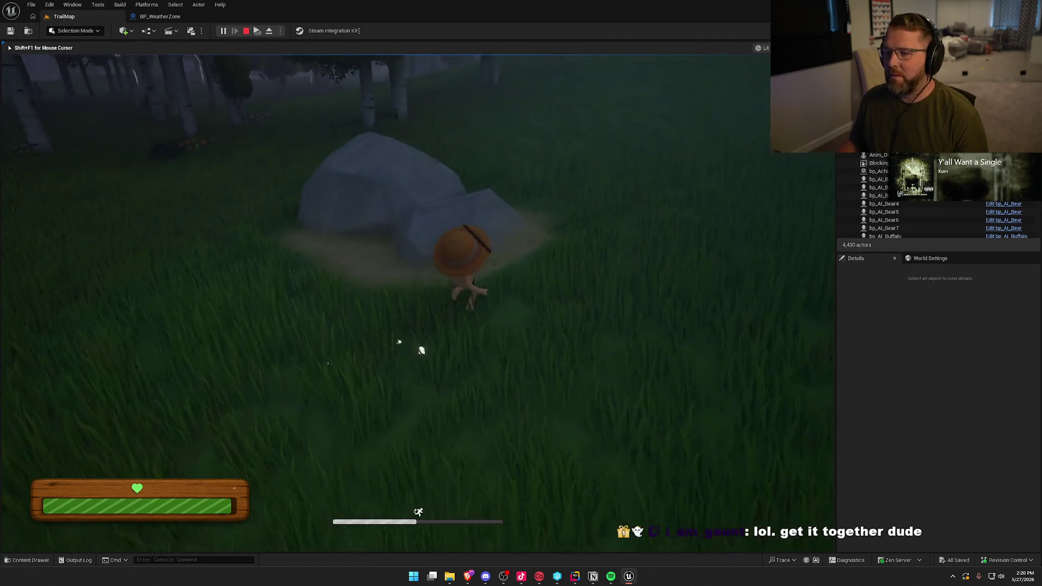
key(shift+w)
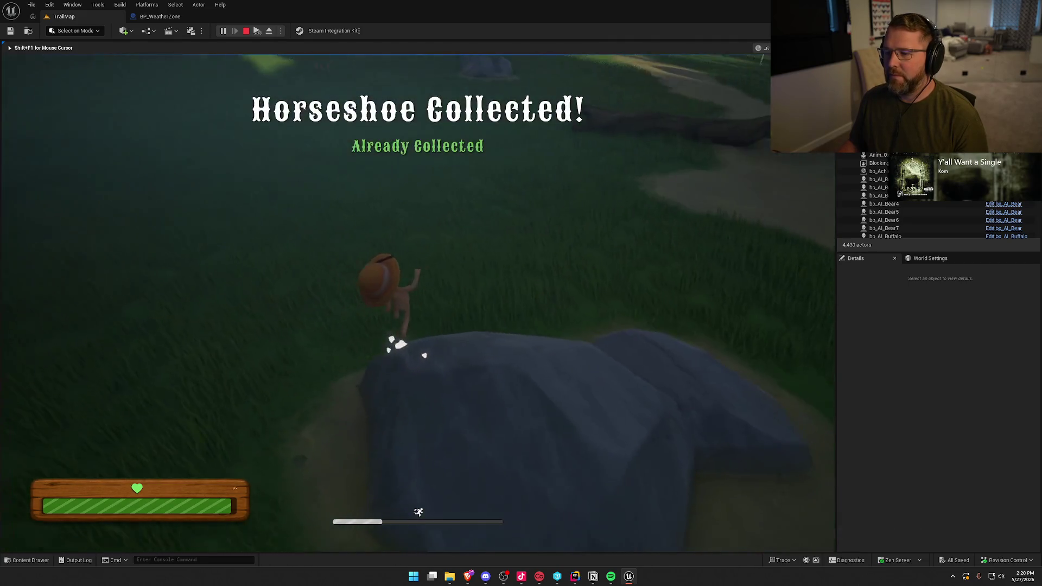
key(shift+w)
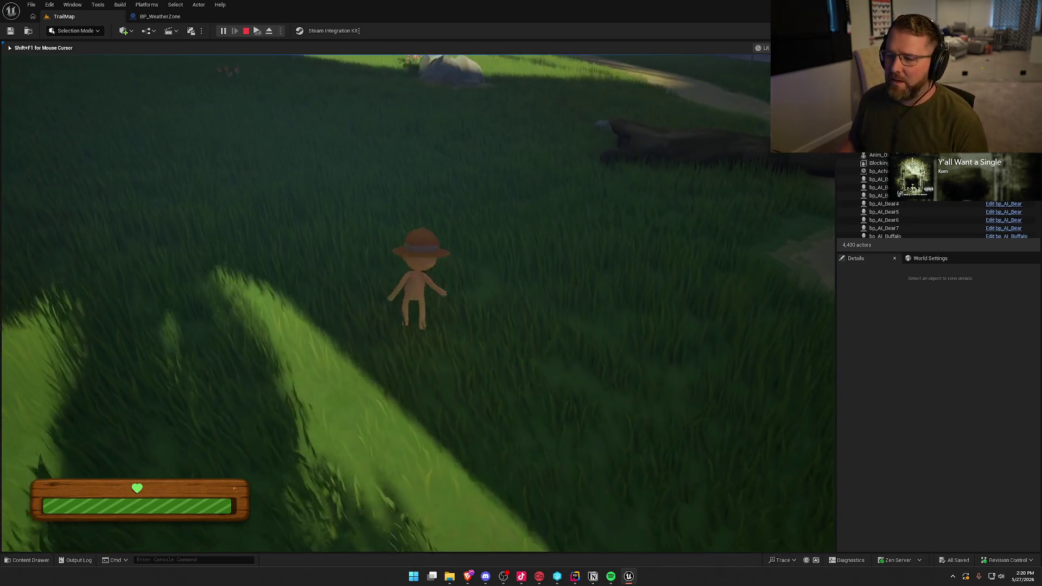
key(shift+w)
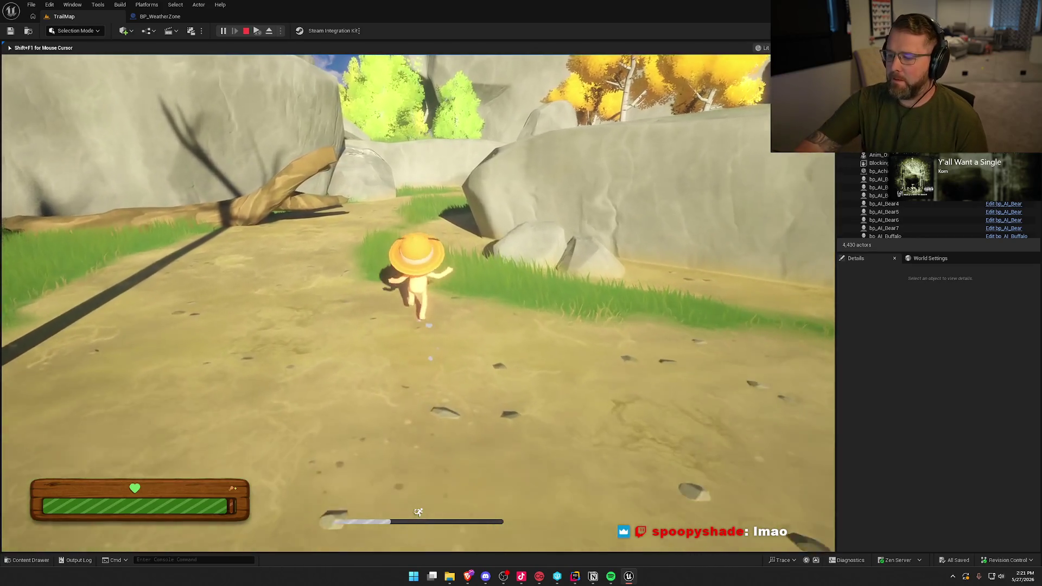
Run the character along the canyon path and left across the dirt toward the slope
key(w)
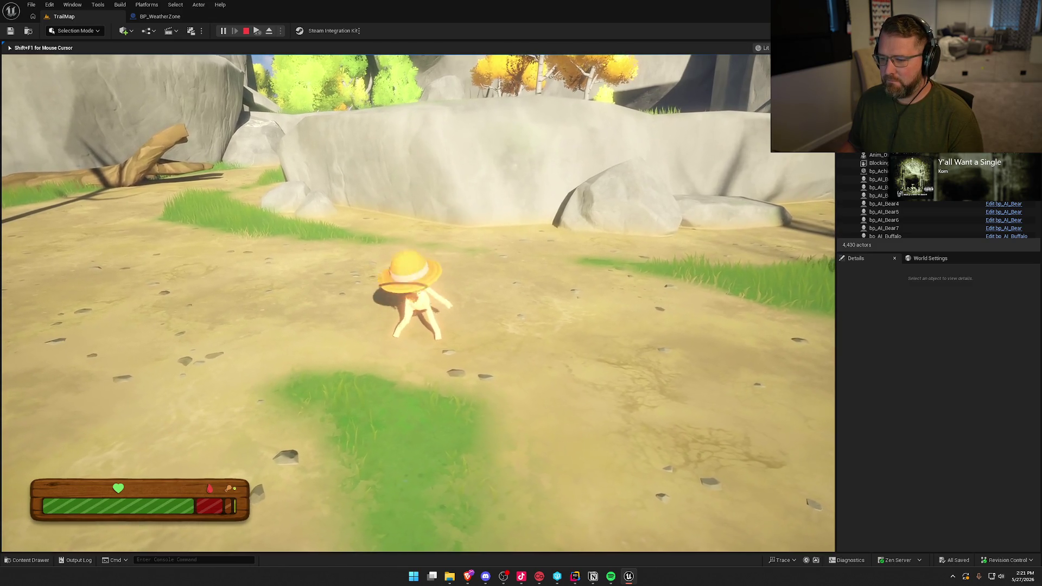
key(w)
key(a)
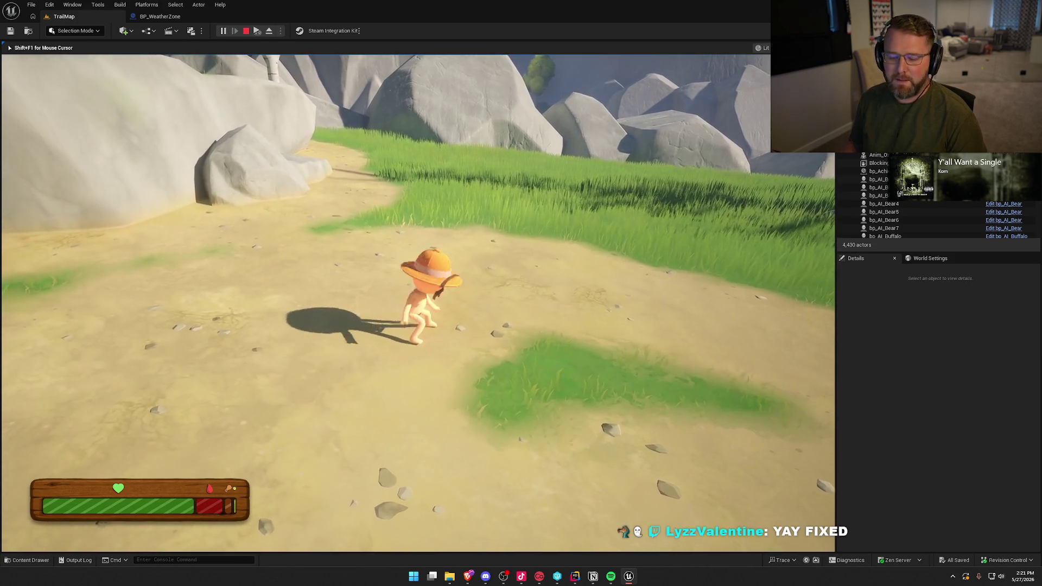
Rerun the Checkpoint 2 command from console history to respawn at Dead Man's Camp
key(grave)
key(Up)
key(Up)
key(Up)
key(Up)
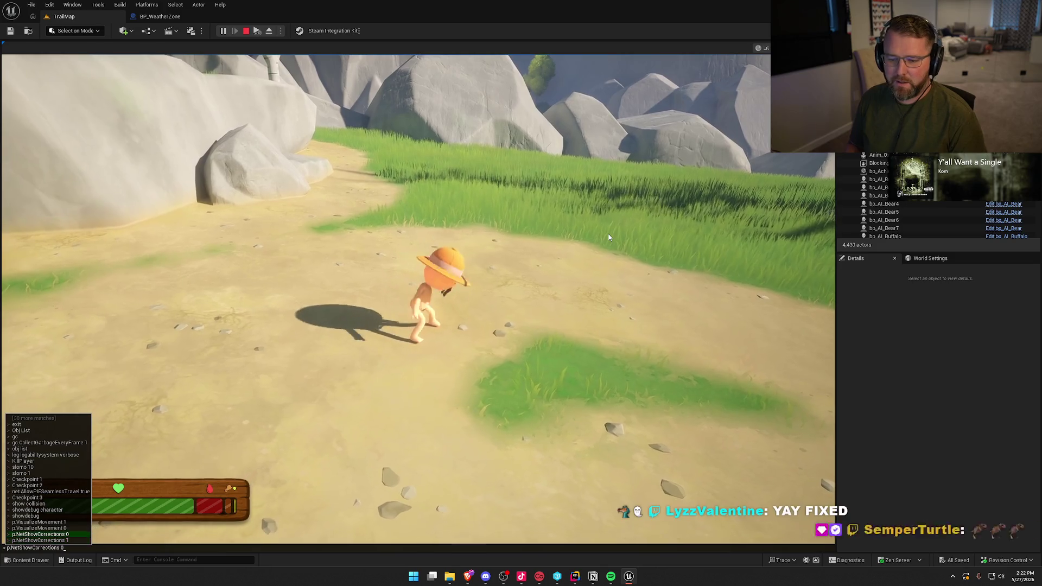
key(Up)
key(Up)
key(Up)
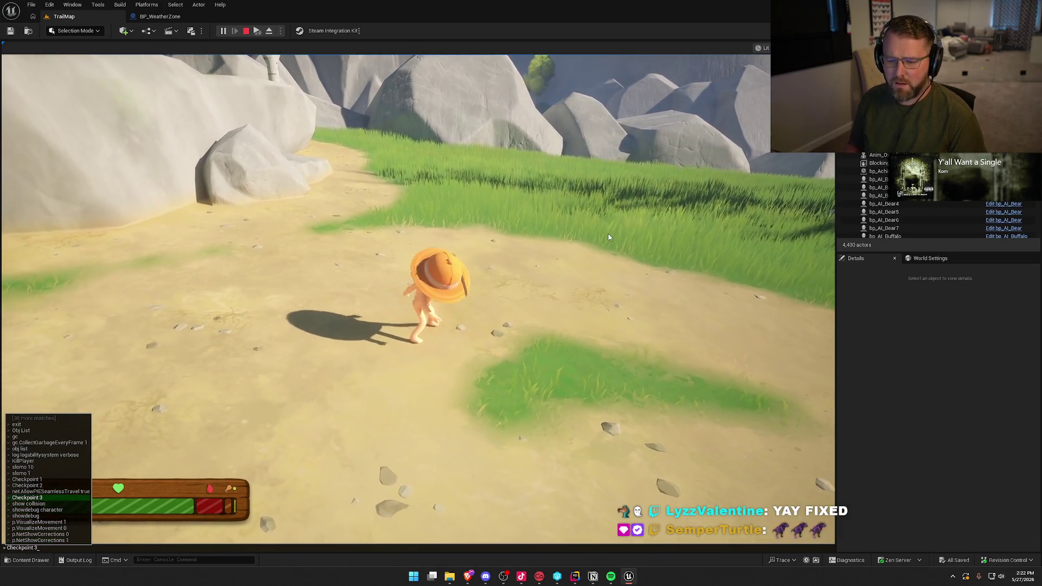
key(Return)
key(grave)
key(Up)
key(Up)
key(Up)
key(Up)
key(Up)
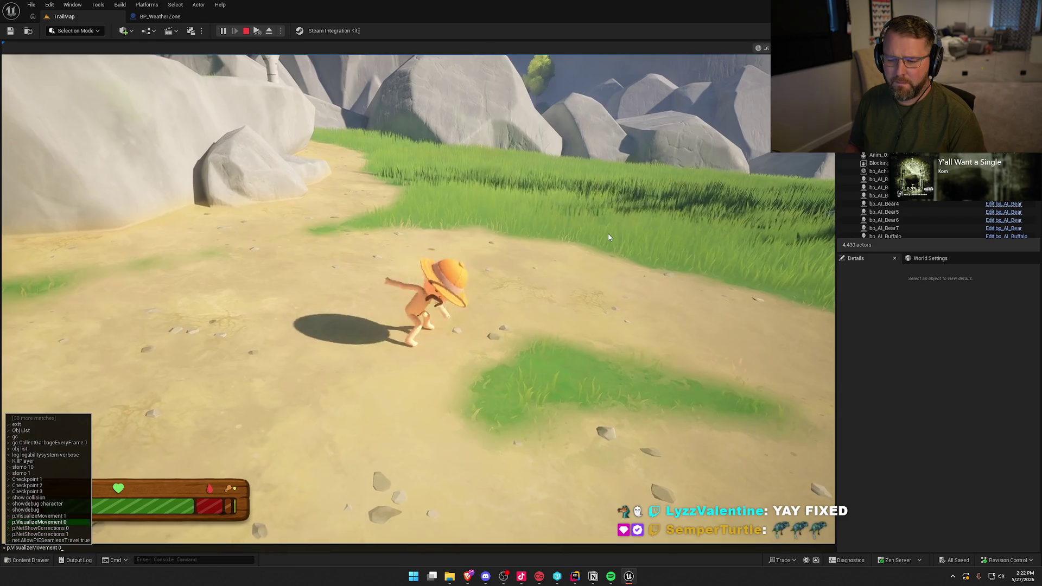
key(Up)
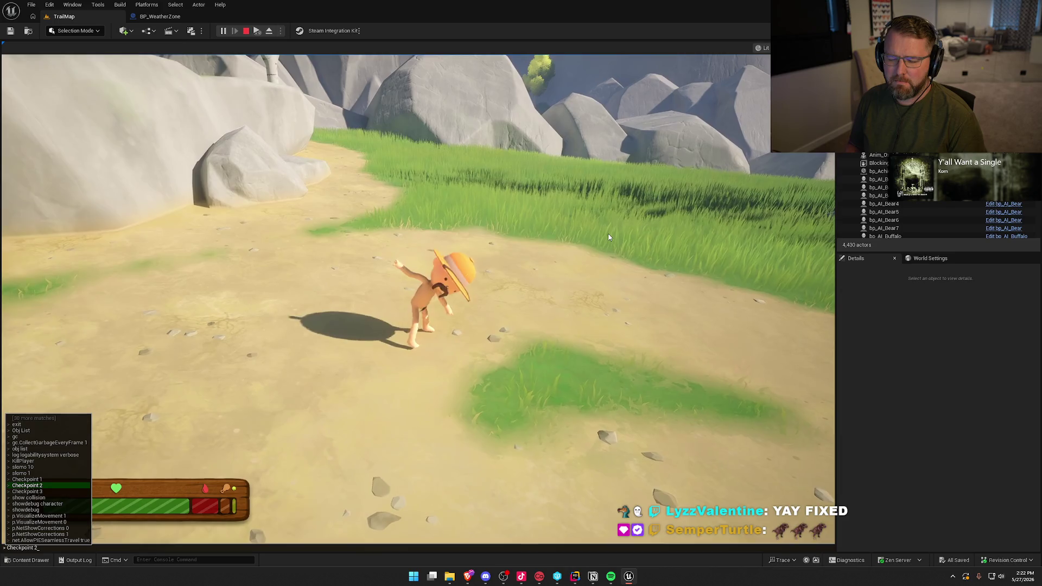
key(Return)
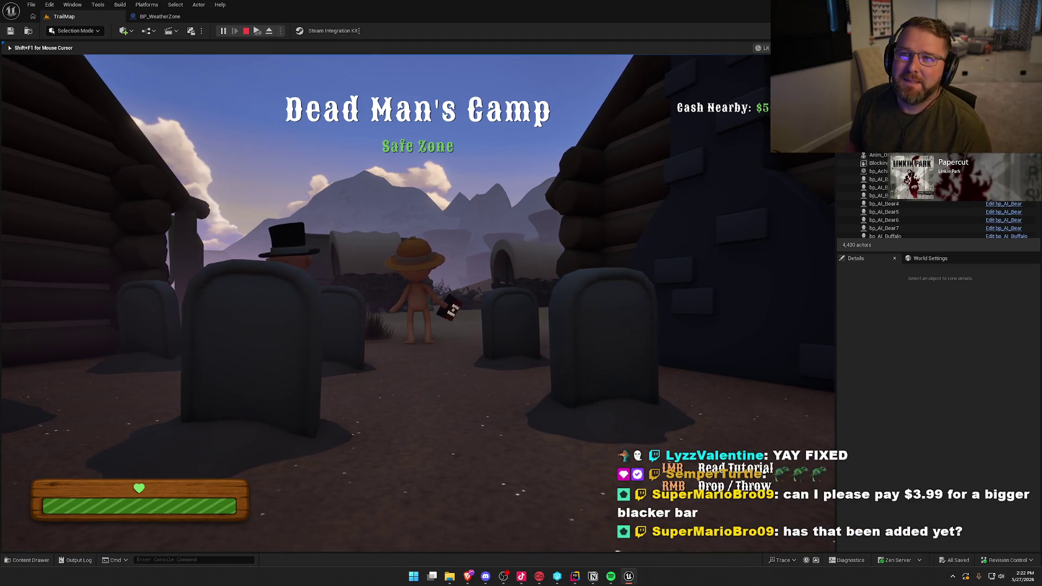
Sprint the character through the desert down the slope, then end the play test with Esc
key(w)
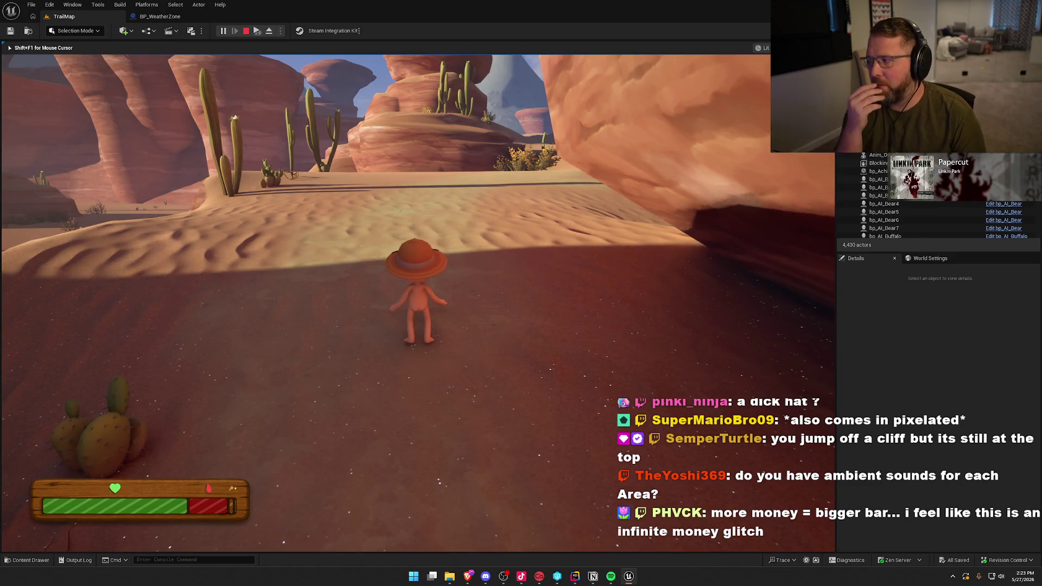
key(shift+w)
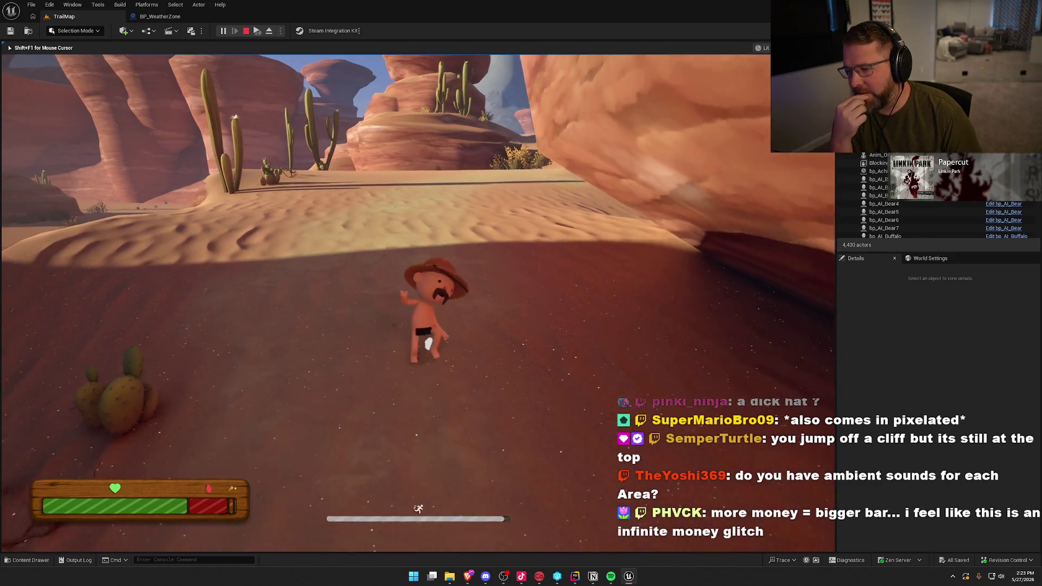
key(Escape)
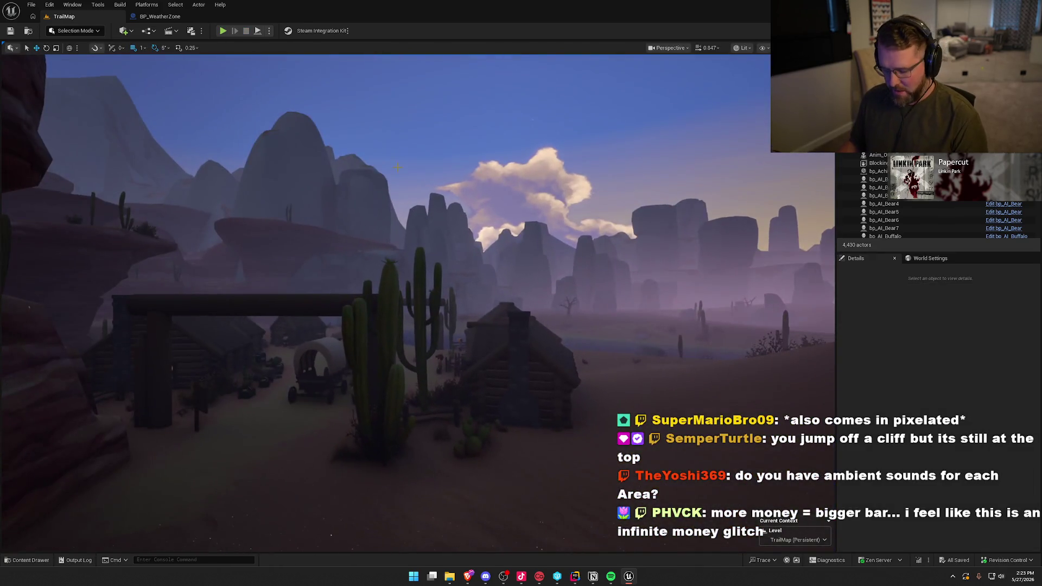
Open DesertTradingPost's bp_TradingPost Blueprint and frame all its EventGraph event nodes
click(421, 96)
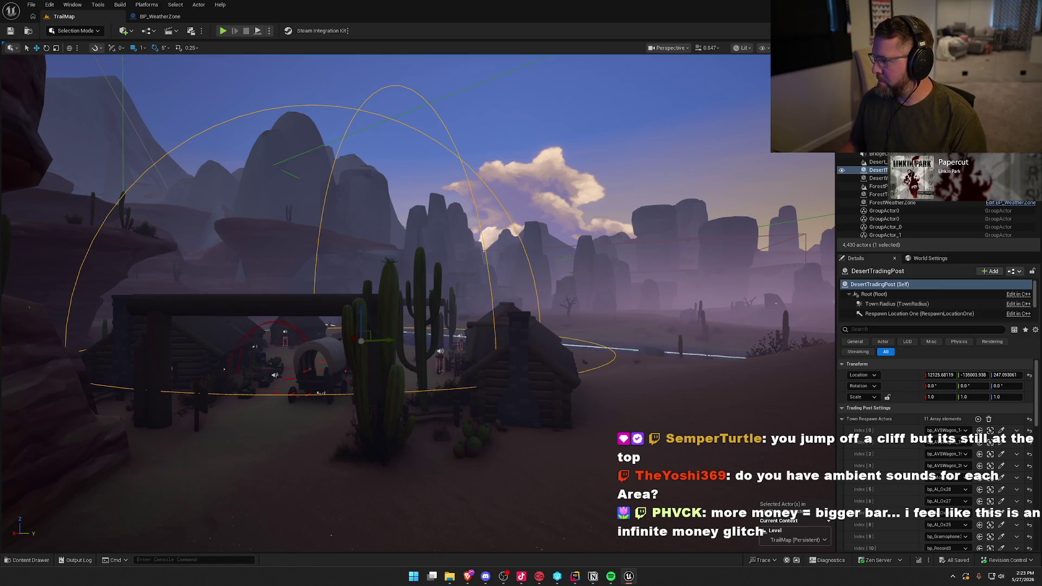
key(ctrl+e)
scroll(425, 293, down, 4)
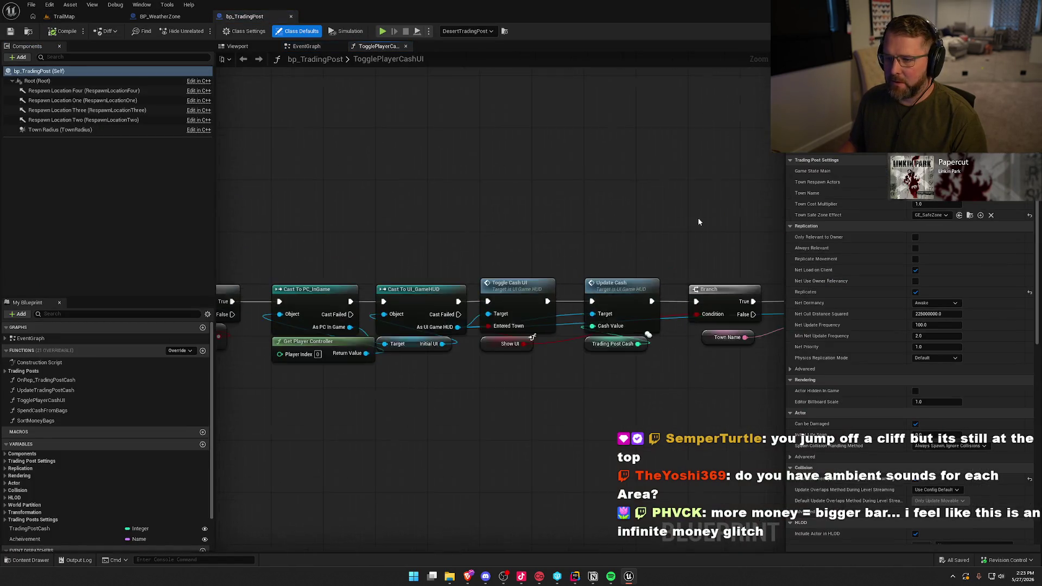
click(307, 47)
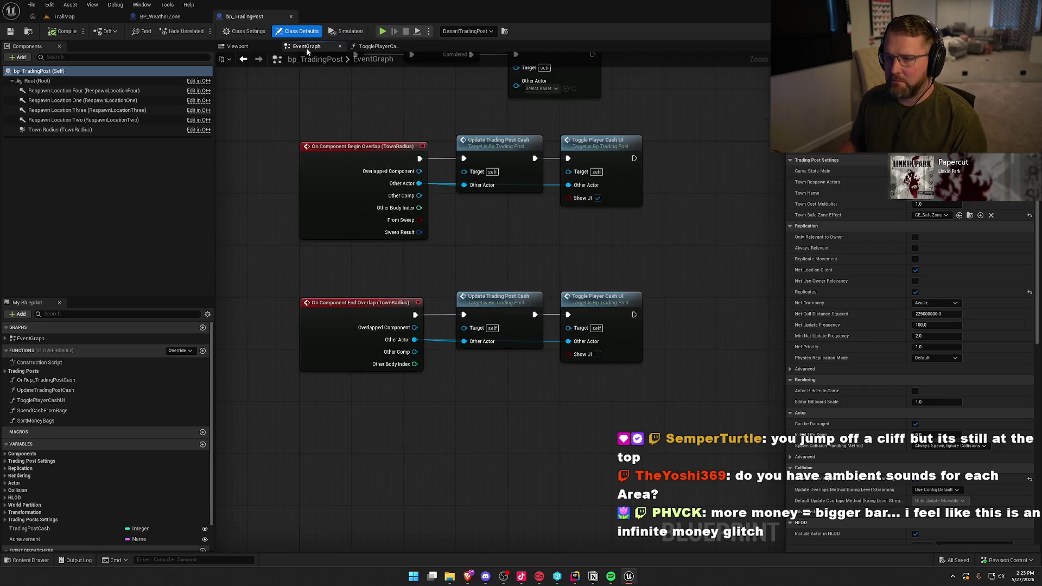
mouse_move(471, 251)
mouse_down()
mouse_move(483, 379)
mouse_move(458, 354)
mouse_up()
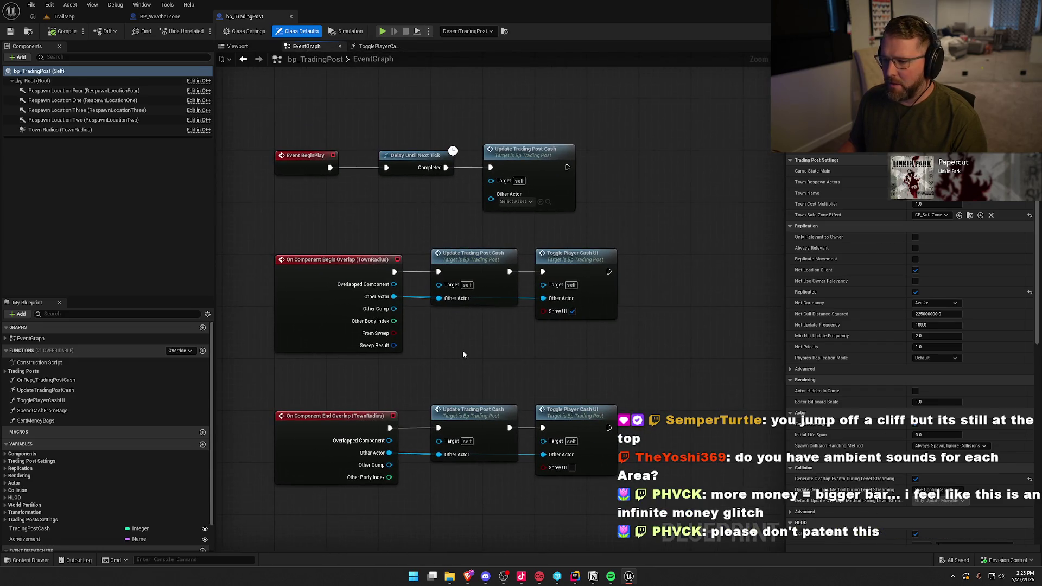
drag(614, 263, 600, 240)
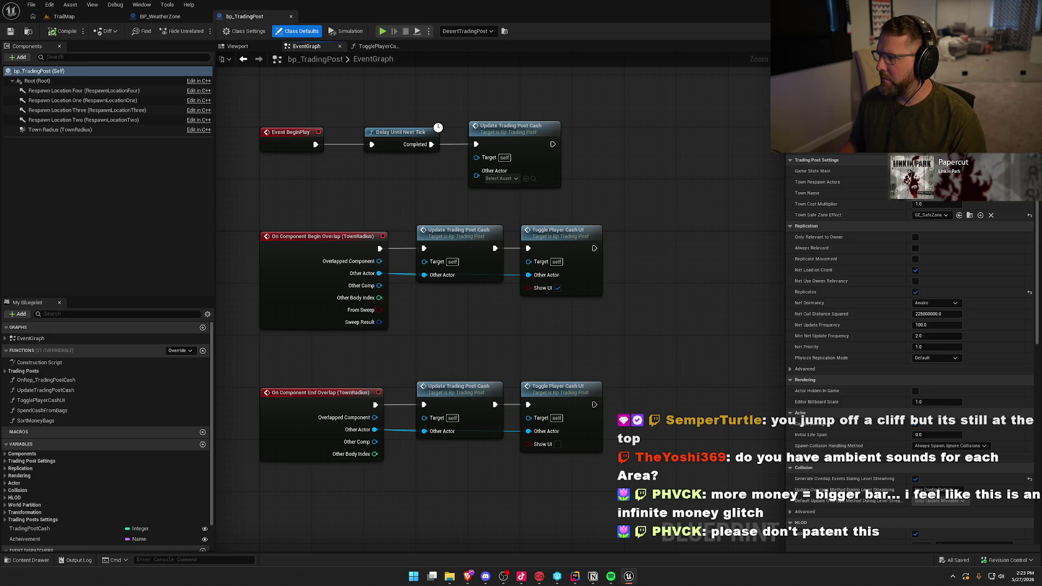
In Rider, place TradingPost.h in the left pane beside PlayerStateMain.cpp and close extra headers
key(alt+Tab)
drag(634, 26, 108, 25)
middle_click(108, 25)
middle_click(109, 25)
middle_click(109, 25)
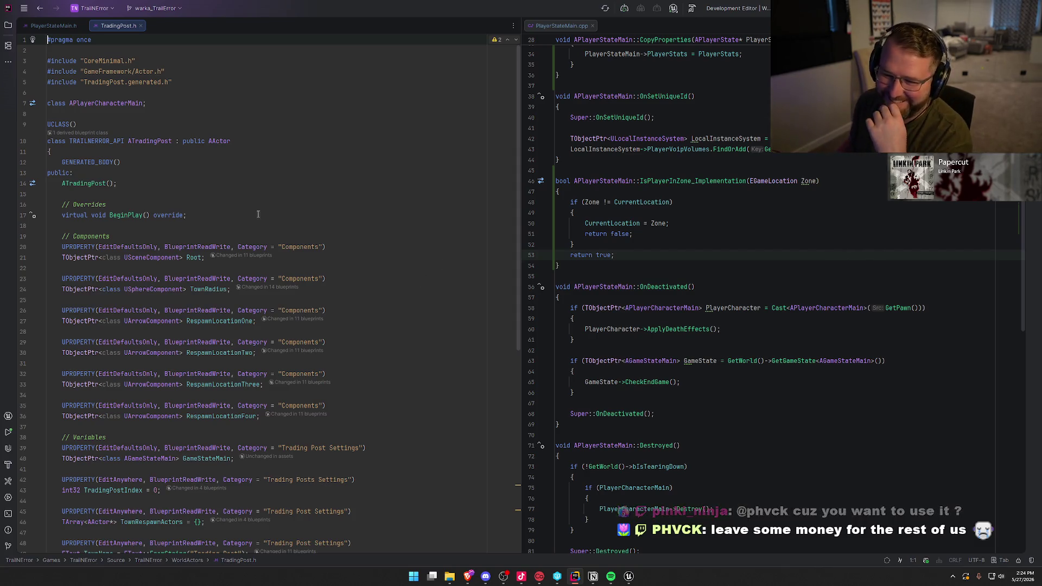
Jump from the BeginPlay declaration to TradingPost.cpp and dock it in the right pane
scroll(383, 239, down, 4)
scroll(407, 236, up, 5)
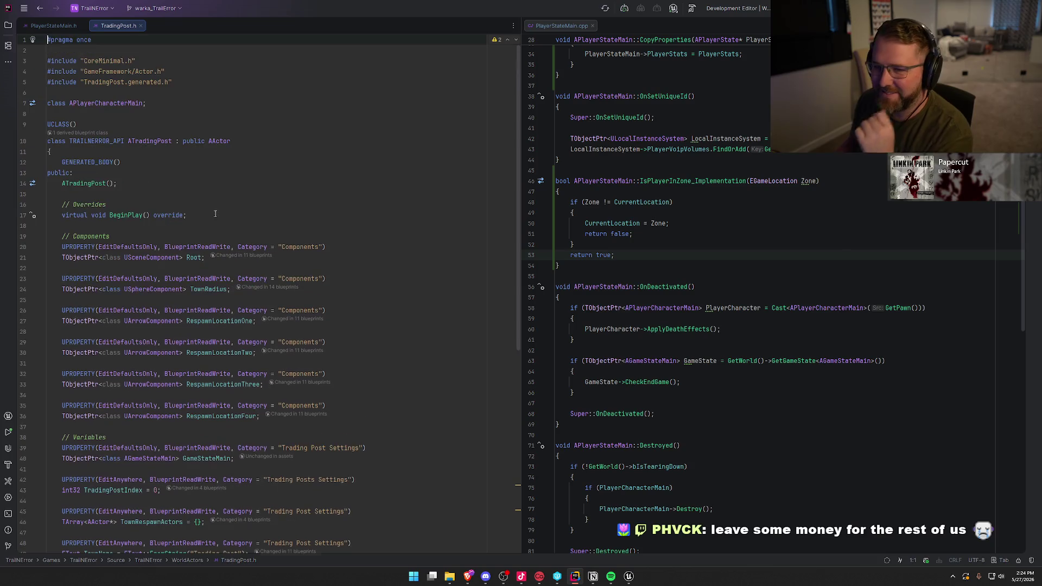
click(124, 214)
ctrl+click(123, 216)
mouse_move(163, 26)
mouse_down()
mouse_move(585, 37)
mouse_move(646, 26)
mouse_up()
Insert a blank line after the authority check in OnTownRadiusBeginOverlap
scroll(731, 291, down, 5)
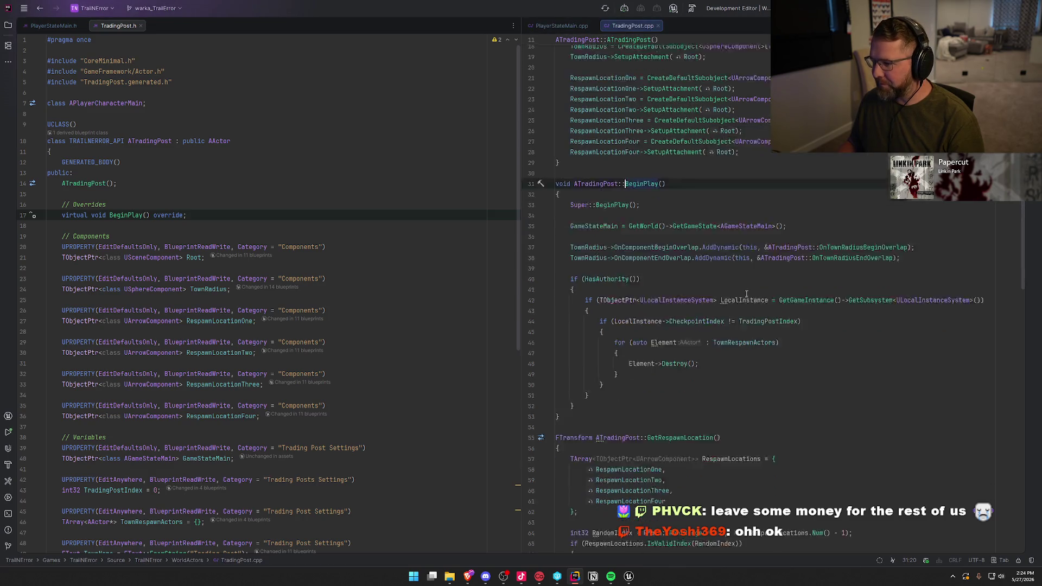
key(Down)
key(Down)
key(Down)
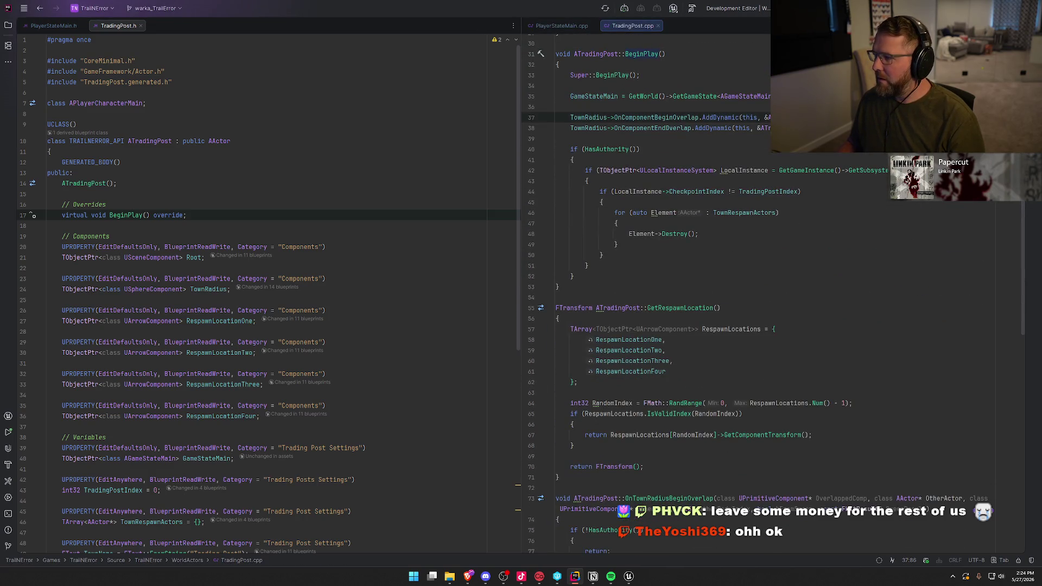
scroll(878, 229, down, 12)
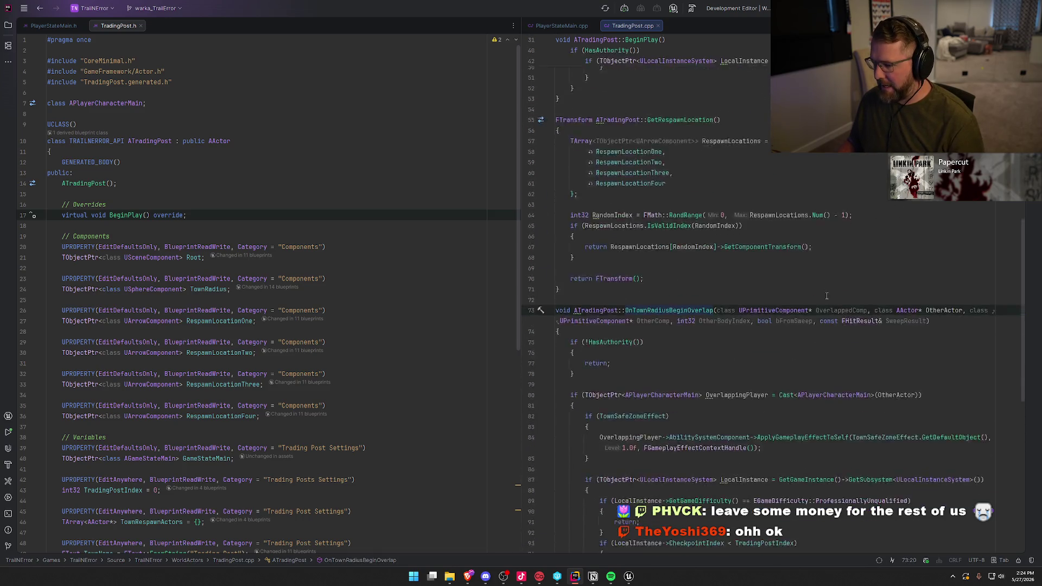
click(736, 201)
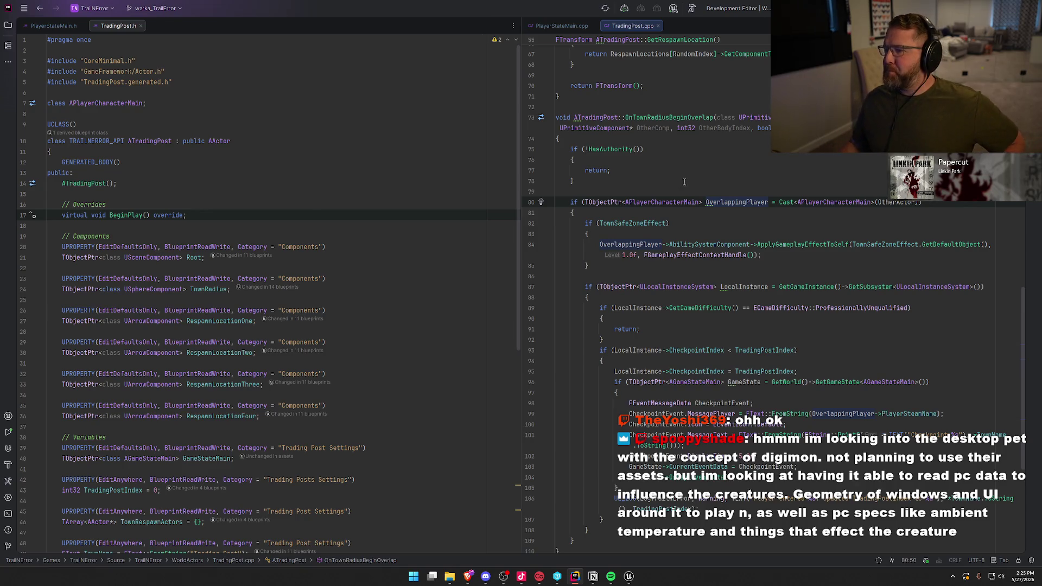
click(642, 179)
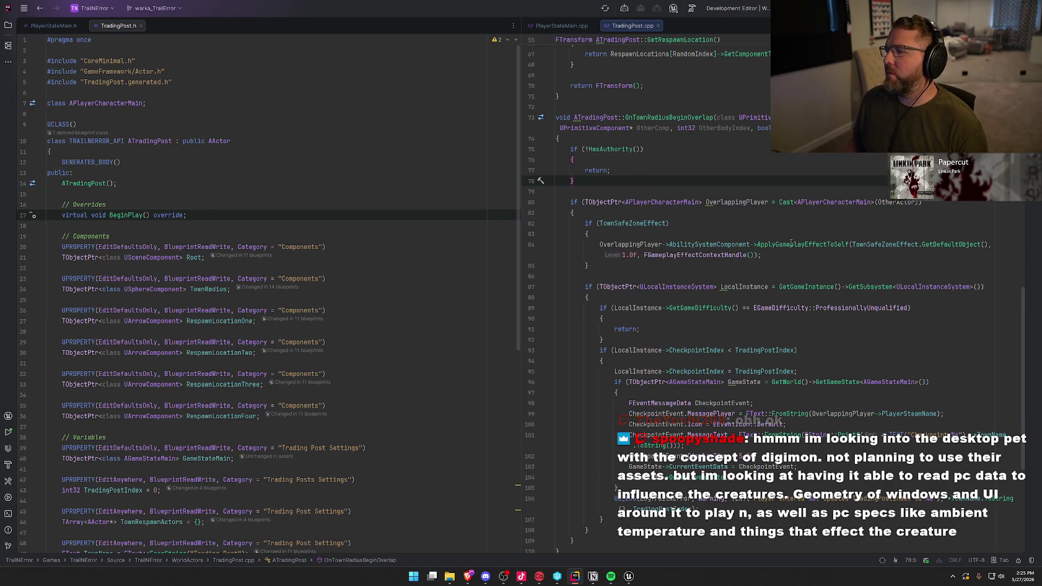
key(Return)
key(Return)
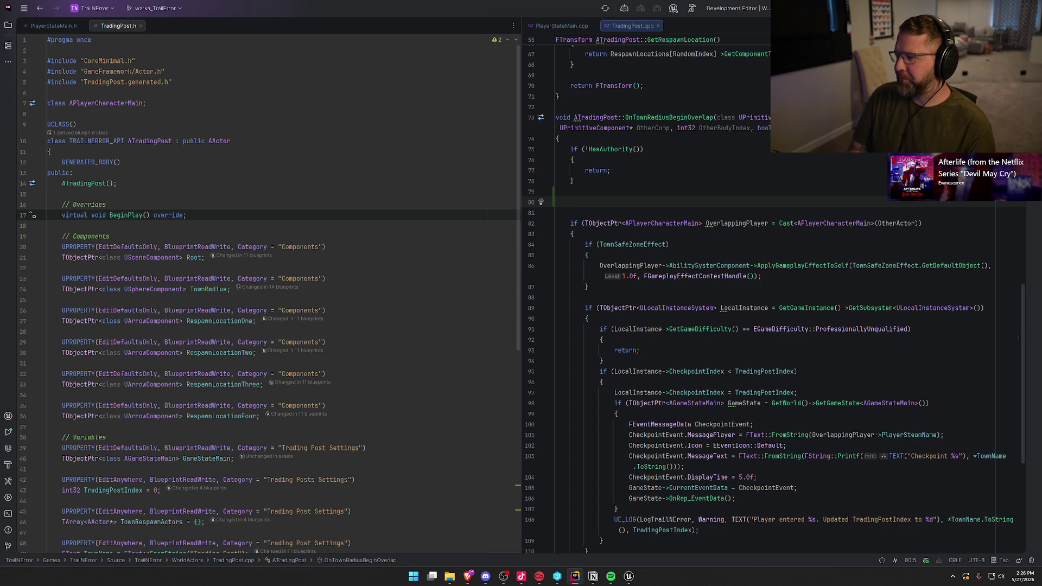
Write if (TObjectPtr<APawn> OtherPawn = Cast<APawn>(OtherActor)) followed by an opening brace
text(if ()
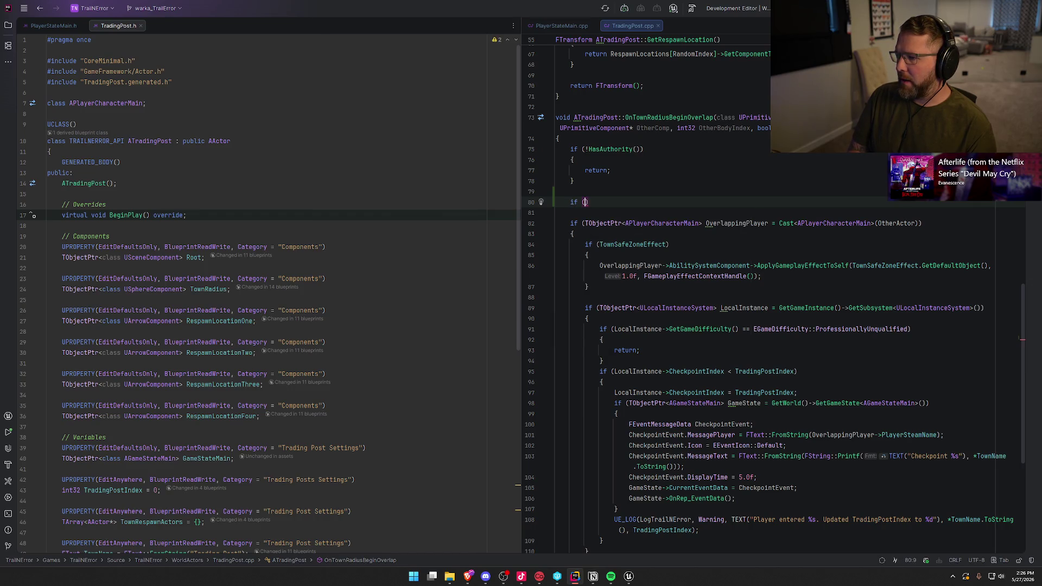
text(TObj)
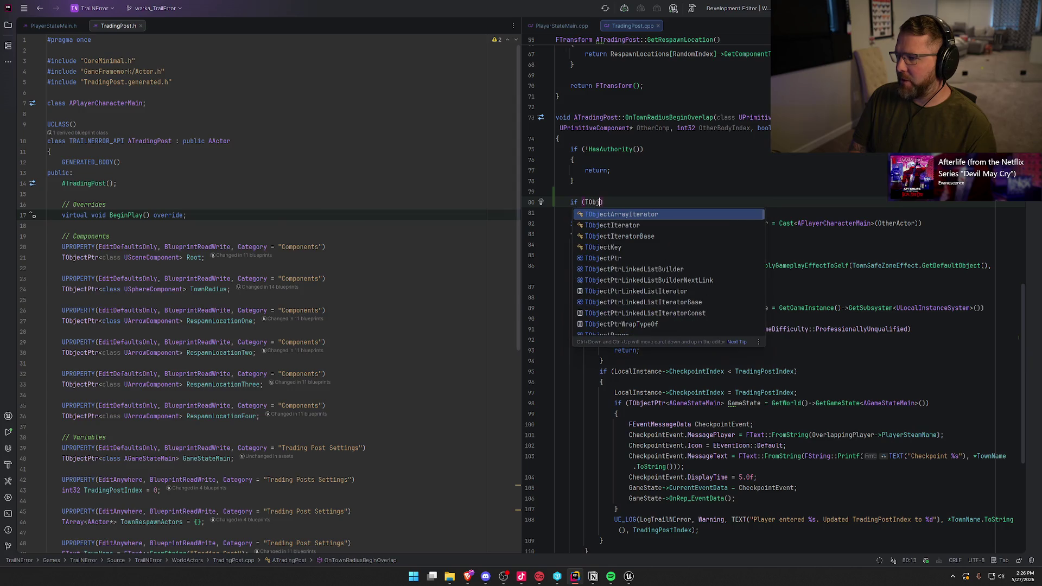
key(Down)
key(Down)
key(Down)
key(Return)
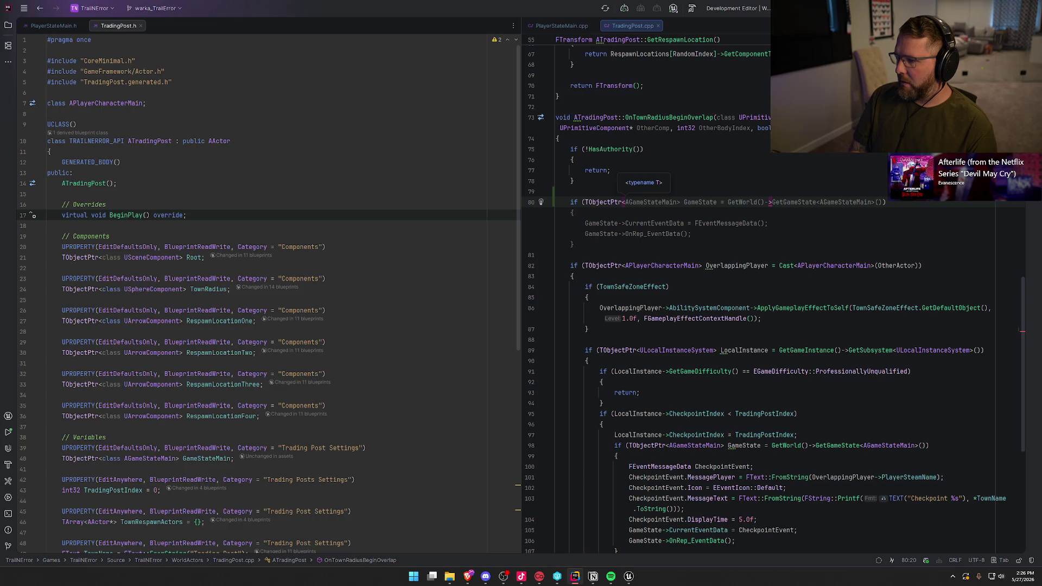
text(APawn)
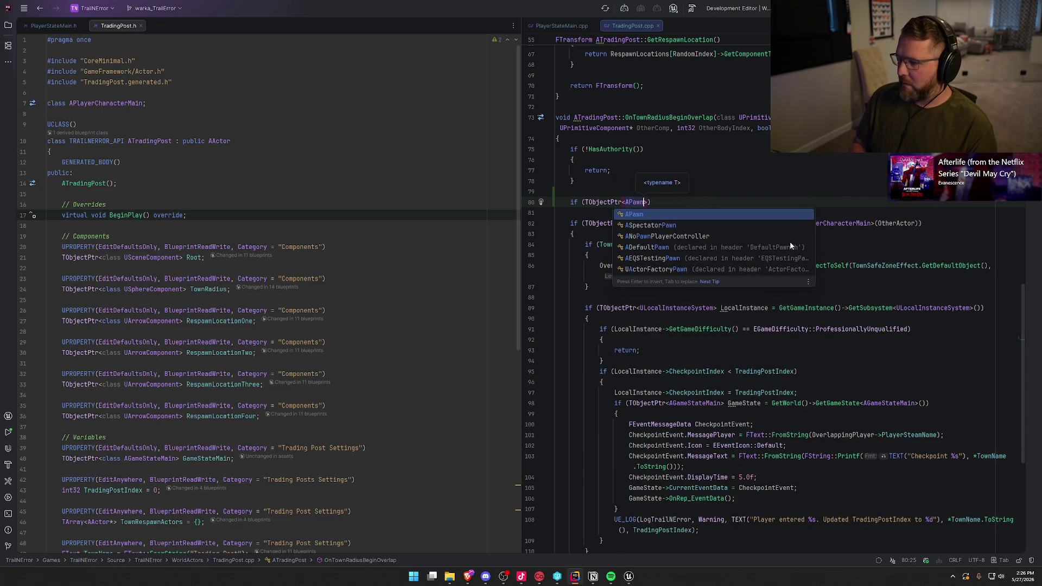
text(> )
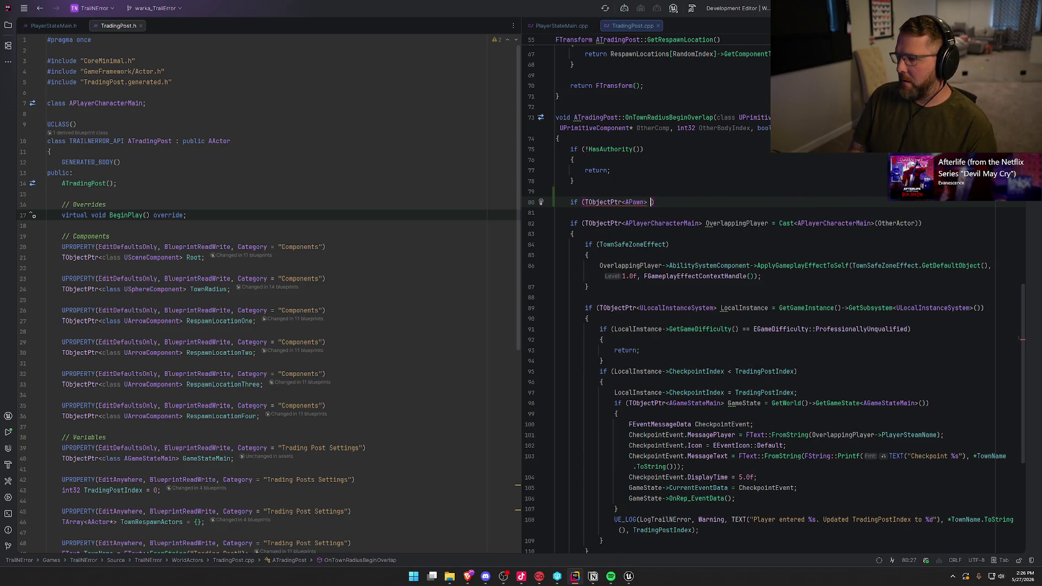
text(Other)
key(Return)
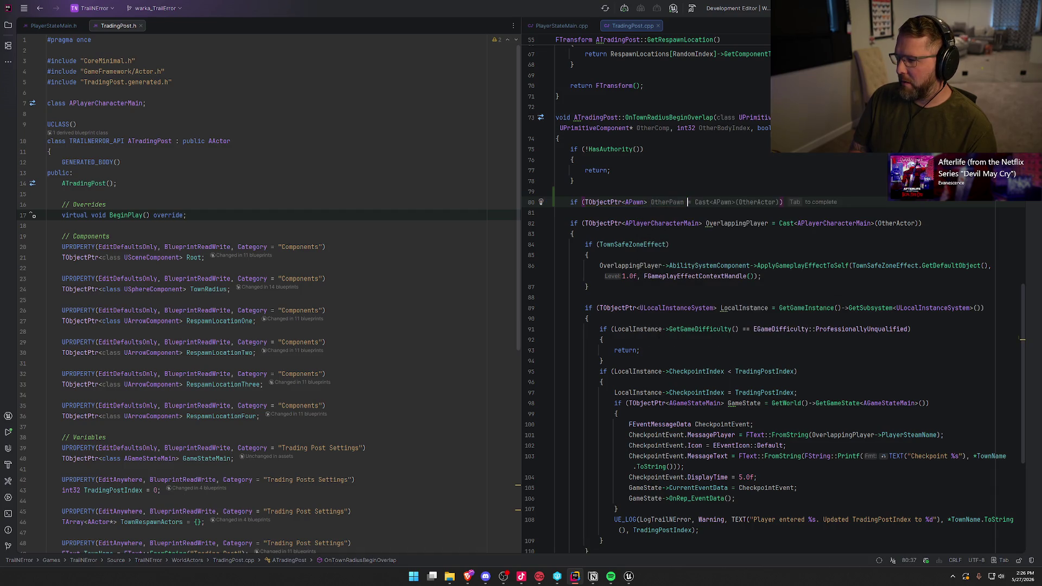
key(Tab)
text({)
key(Return)
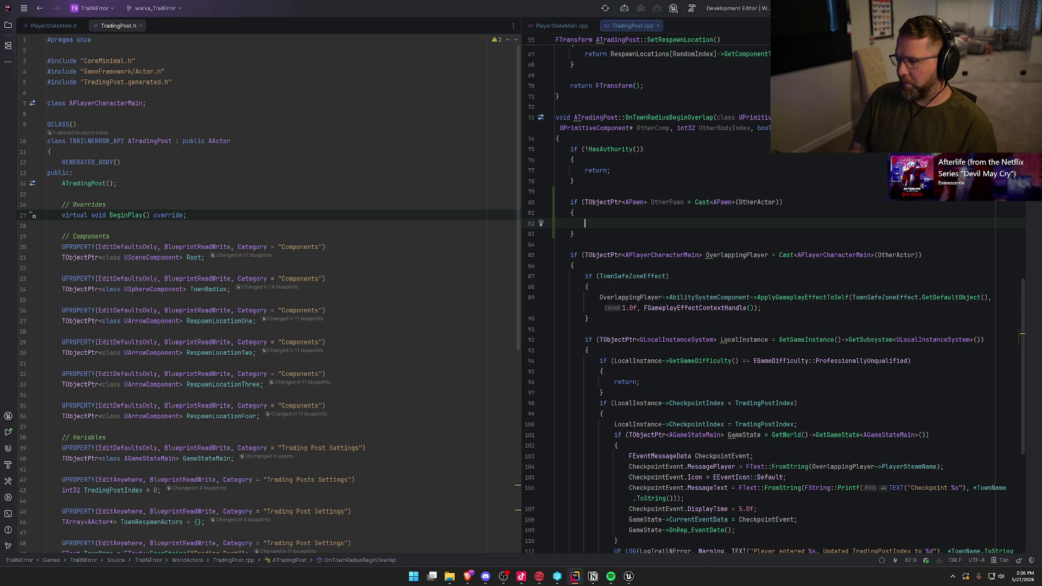
Add an if (OtherPawn->GetPlayerState()) check with an opening brace inside the pawn block
text(if (OtherPawn)
key(BackSpace)
key(BackSpace)
text(wn)
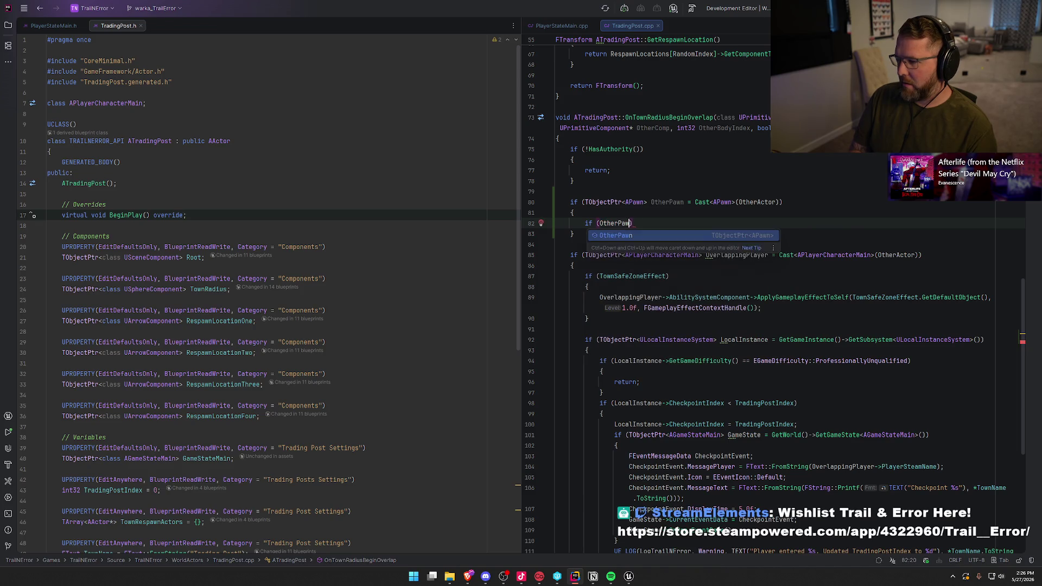
text(-)
text(>GetP)
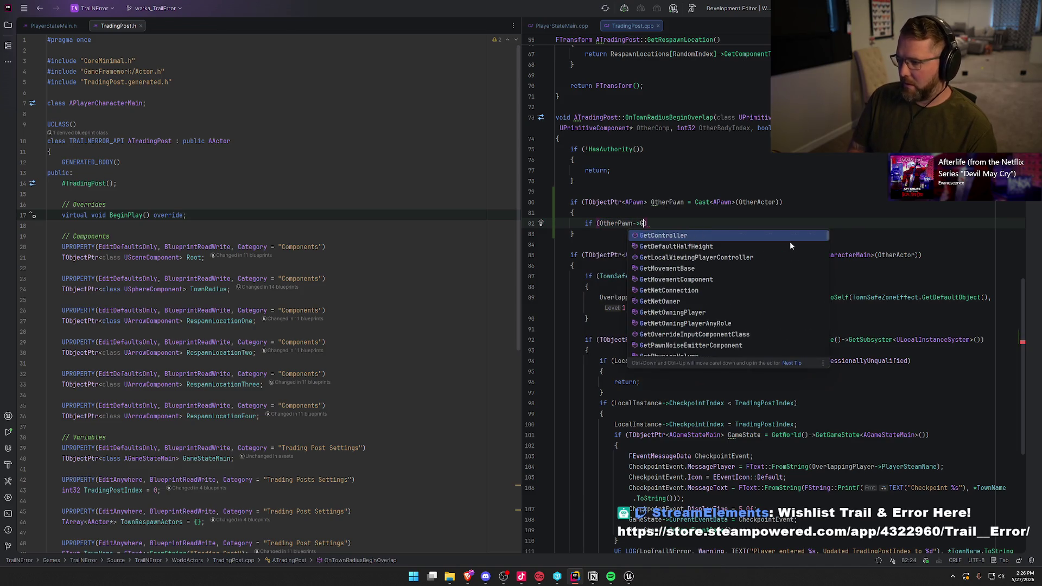
text(layerState)
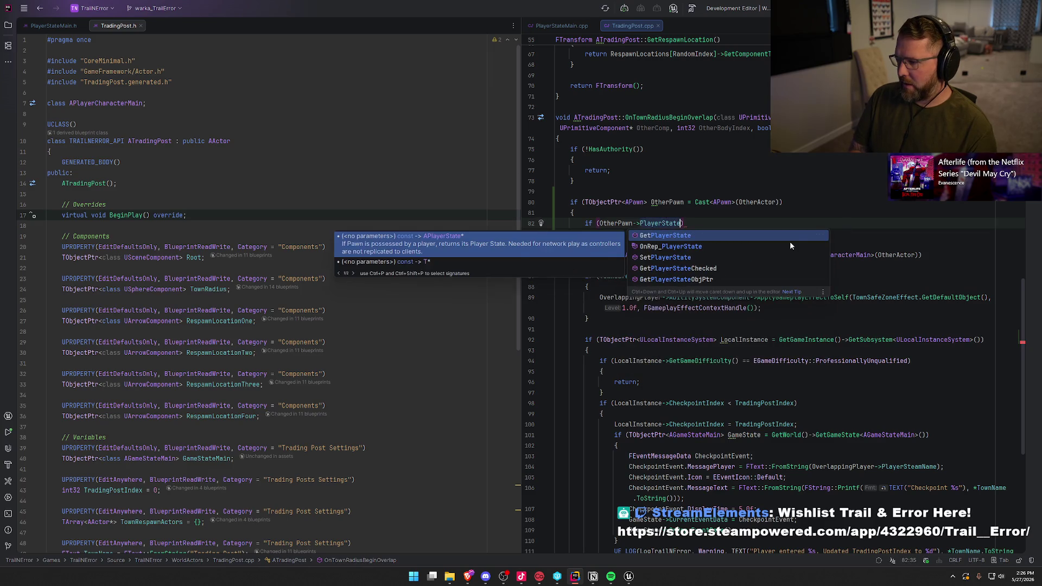
key(Return)
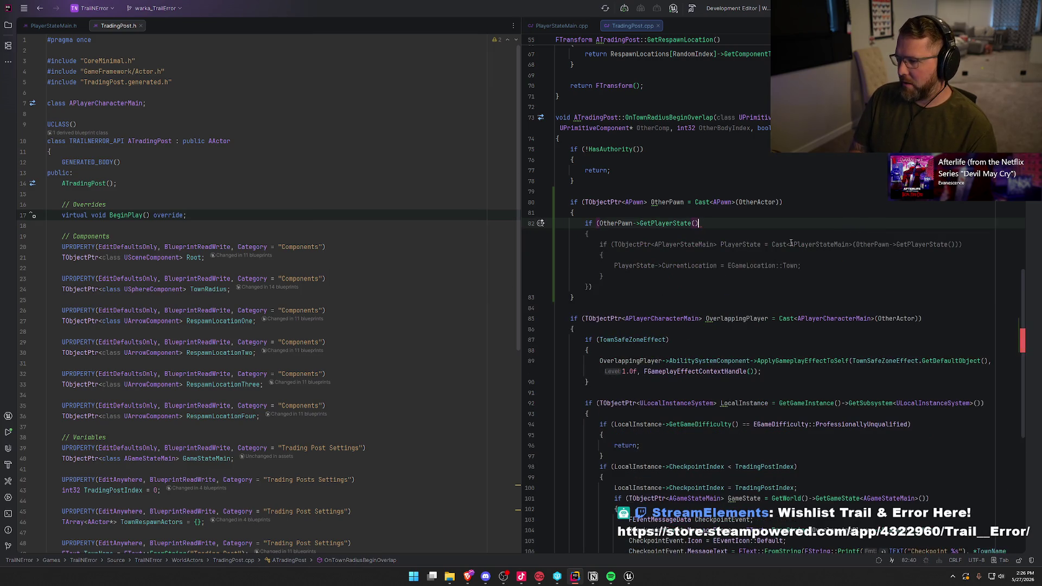
text())
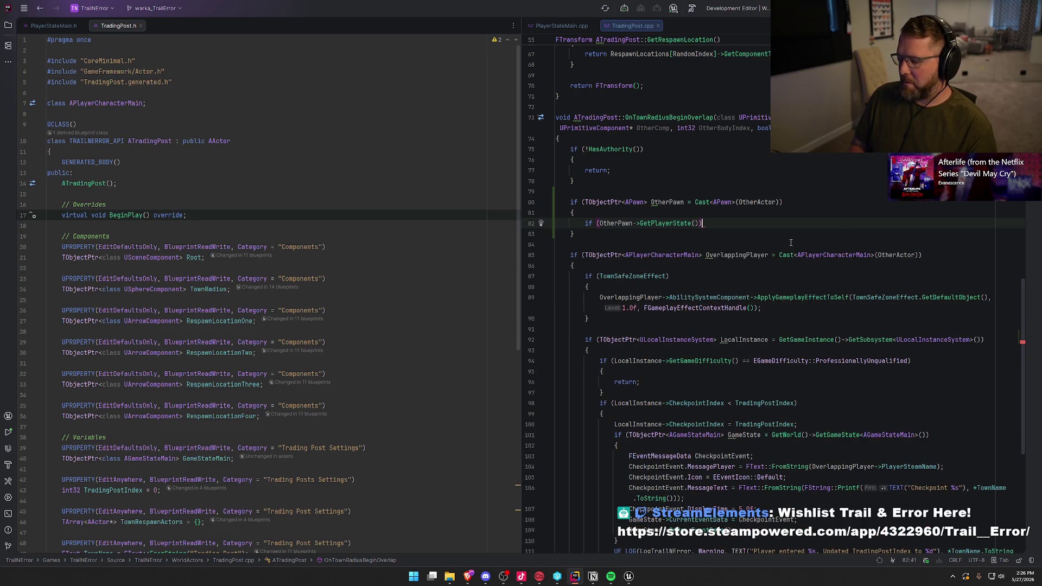
key(Return)
text({)
key(Return)
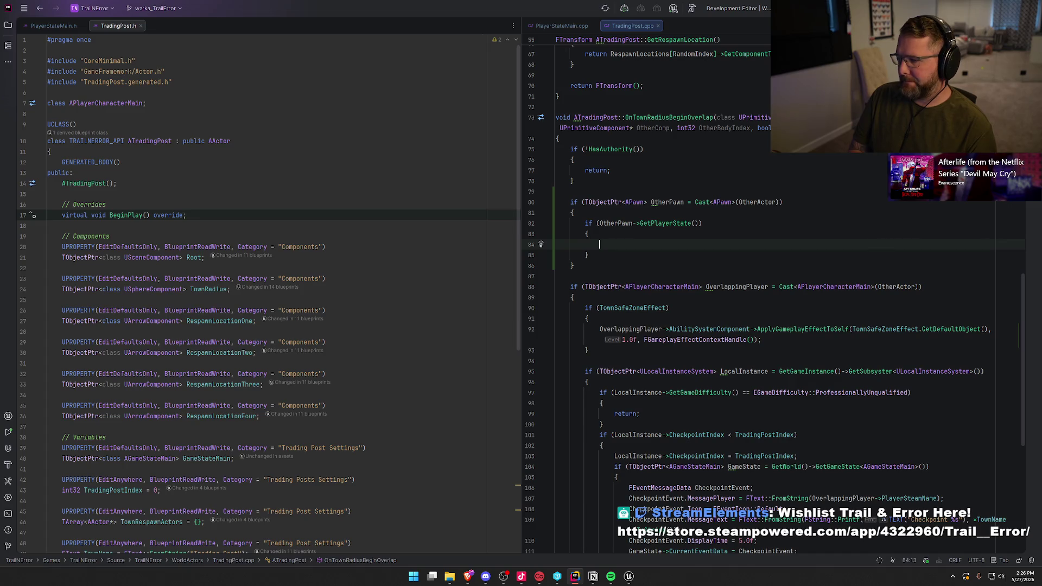
Try an OtherPawn->GetPlayerState line inside the new block, then delete it
text(OtherP)
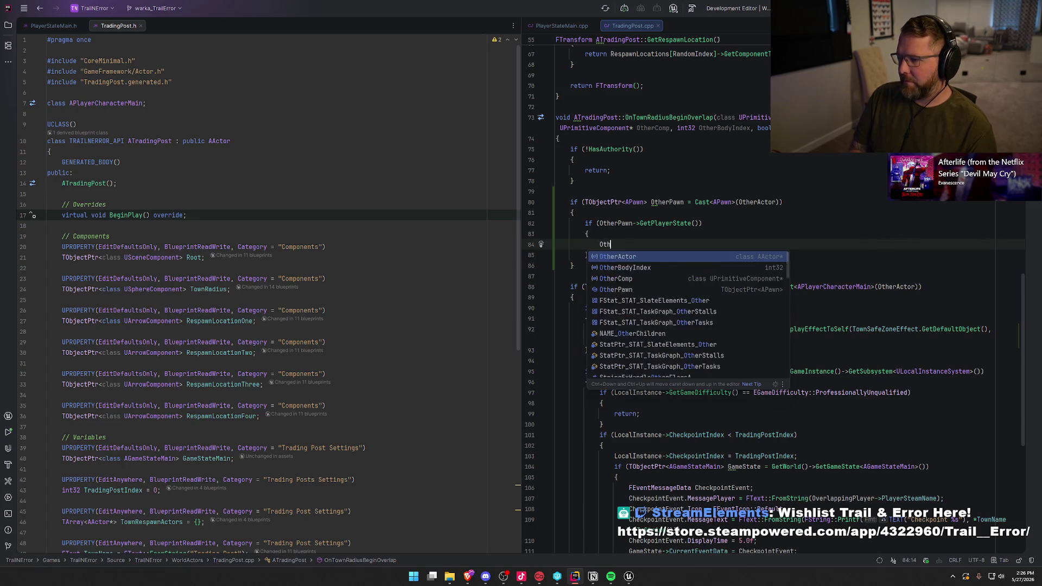
key(Return)
text(->Get)
text(P)
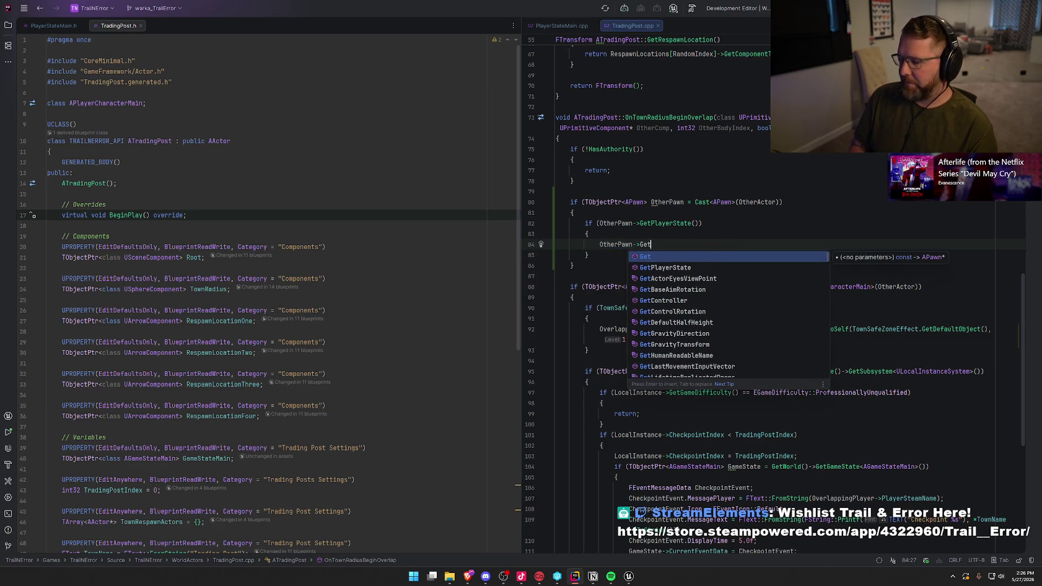
key(Return)
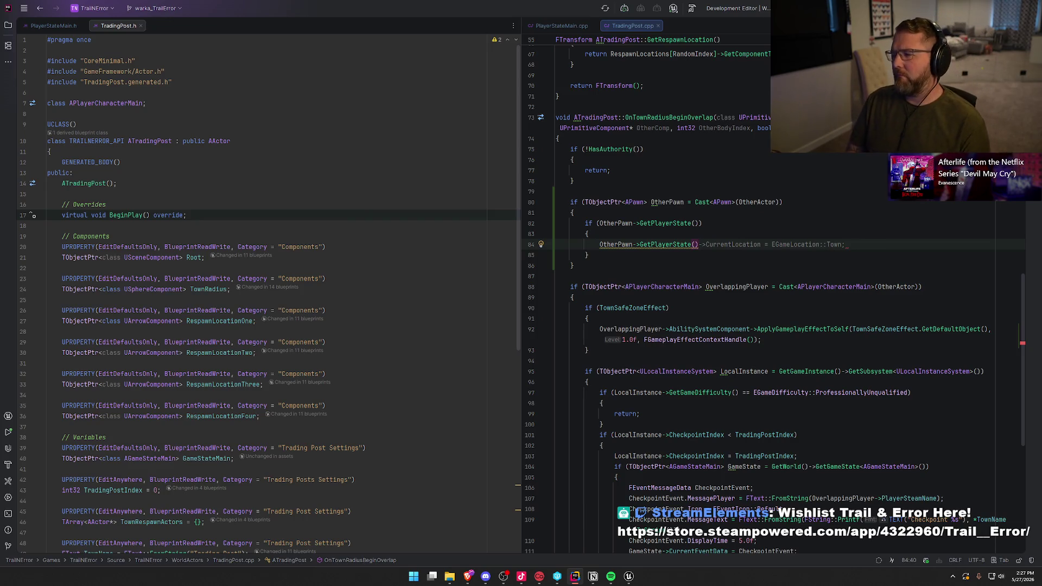
key(shift+Home)
key(BackSpace)
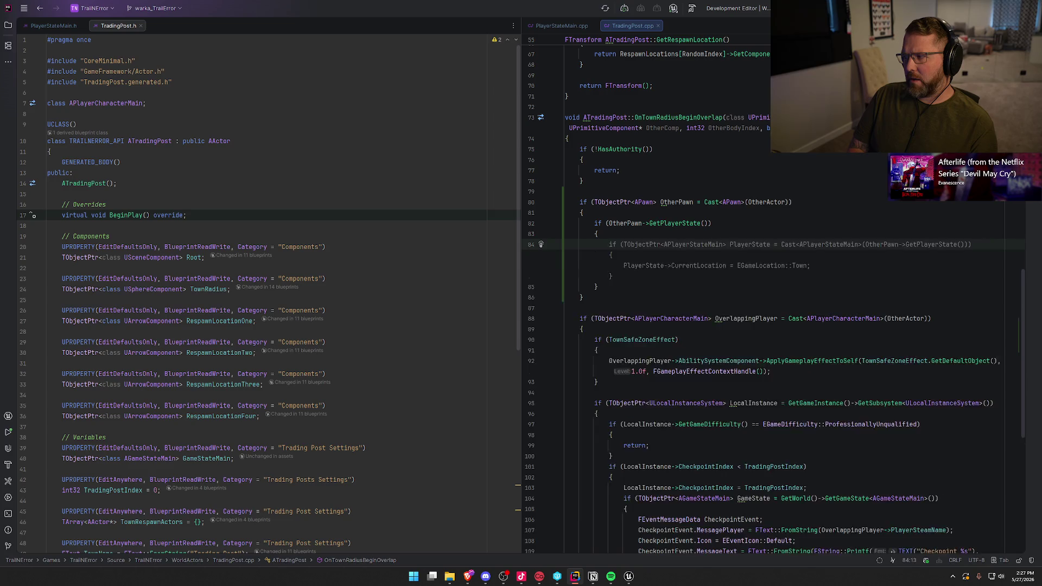
Type IPlayerInfo in the player-state block, accepting the completion that adds PlayerInfo.h
text(I)
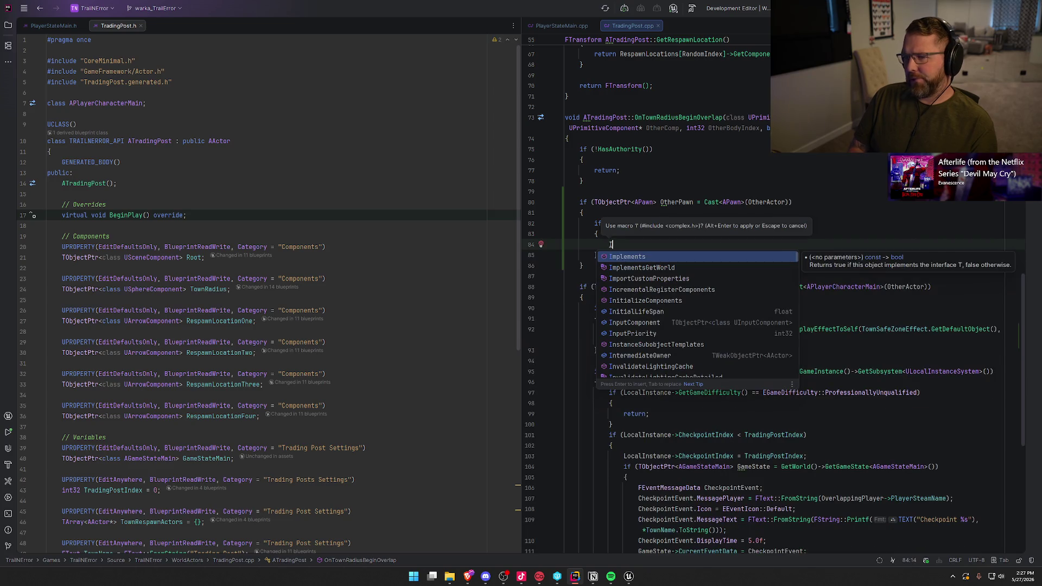
click(54, 25)
click(646, 245)
text(PlayerInfo)
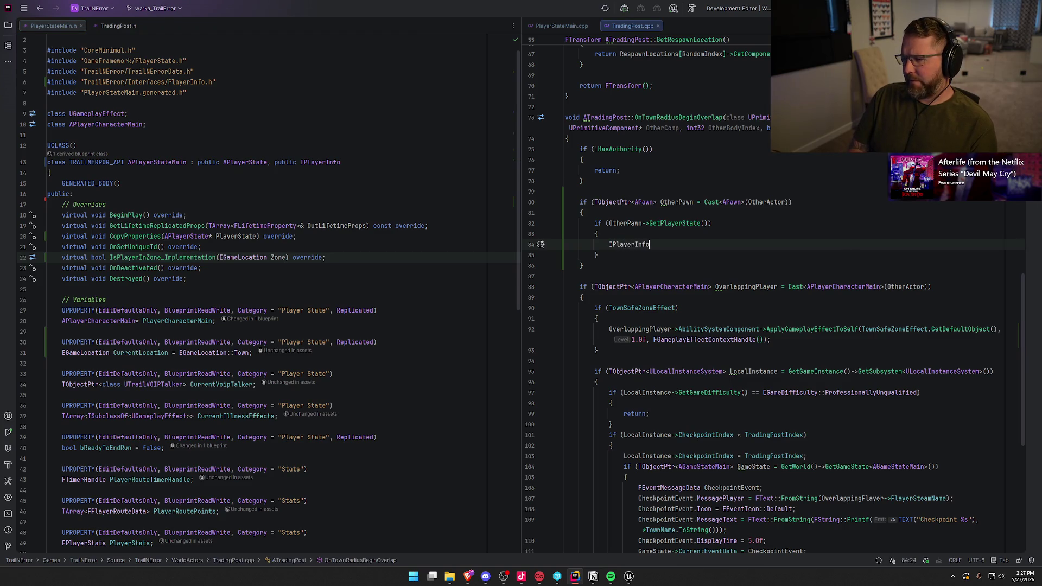
text(::)
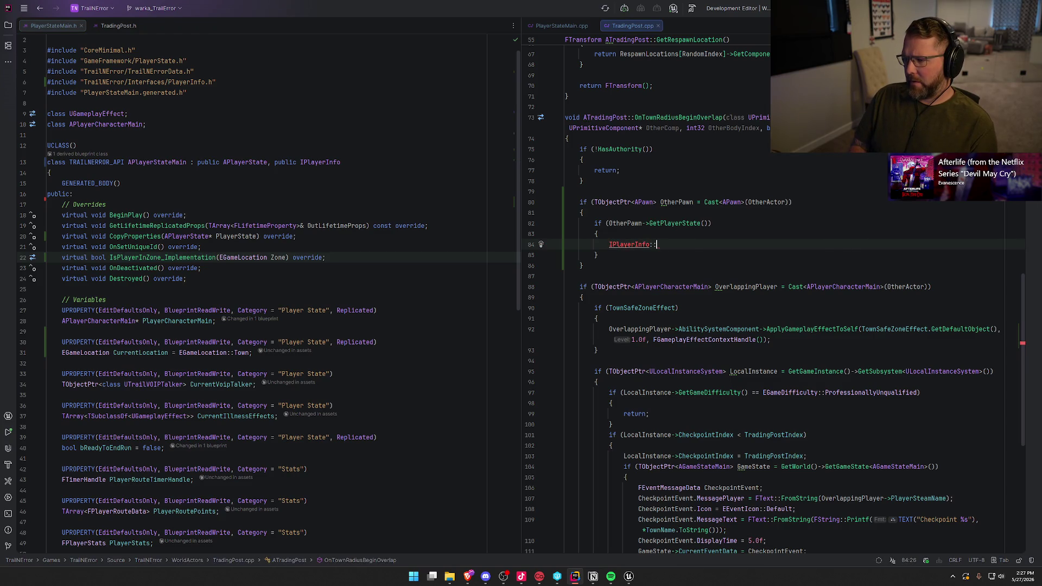
key(BackSpace)
key(BackSpace)
key(BackSpace)
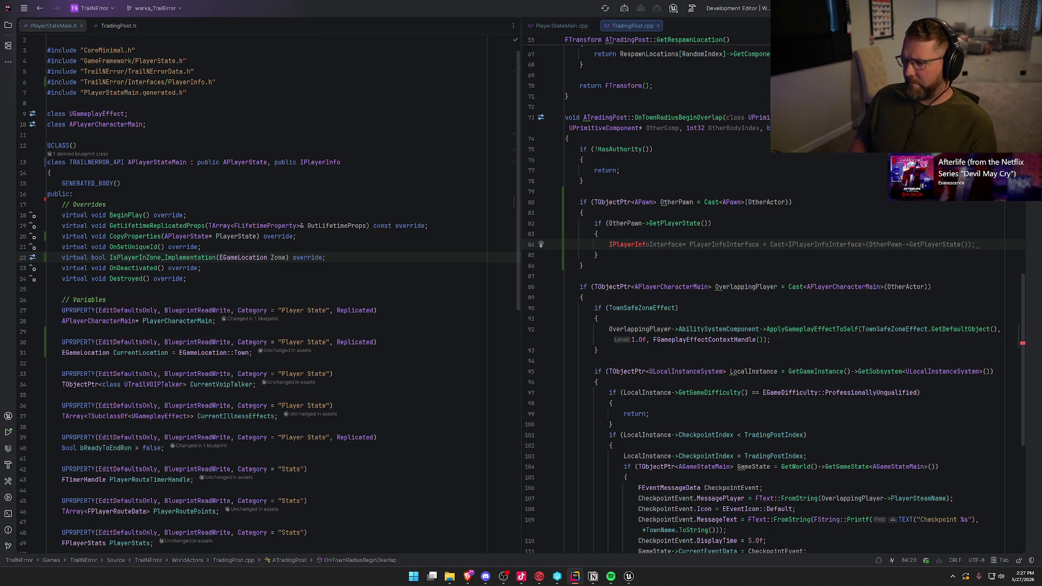
text(o)
key(Return)
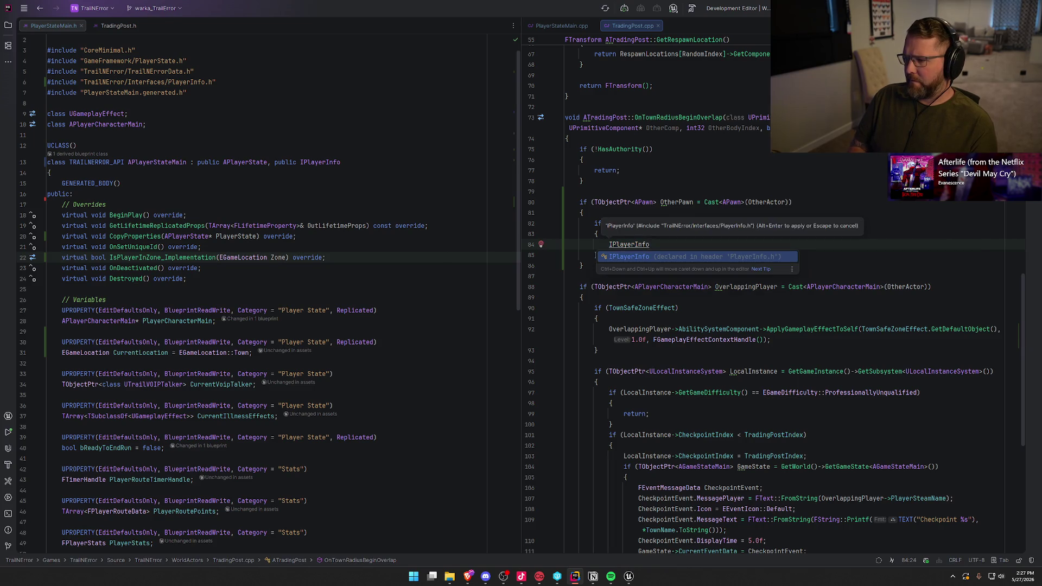
click(598, 233)
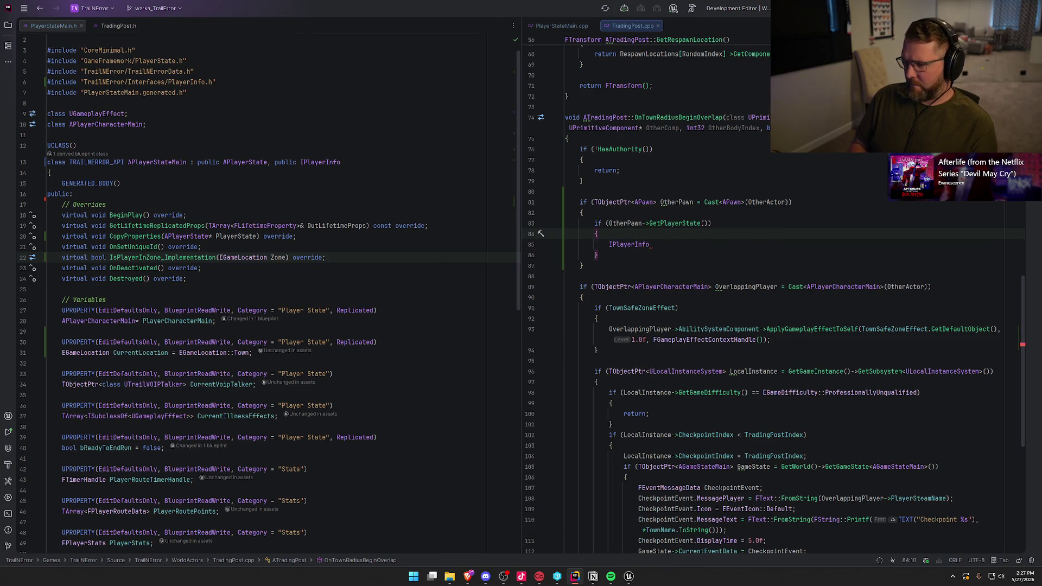
click(651, 244)
Complete the call as ::Execute_IsPlayerInZone(OtherPawn->GetPlayerState(), EGameLocation::Town)
text(::)
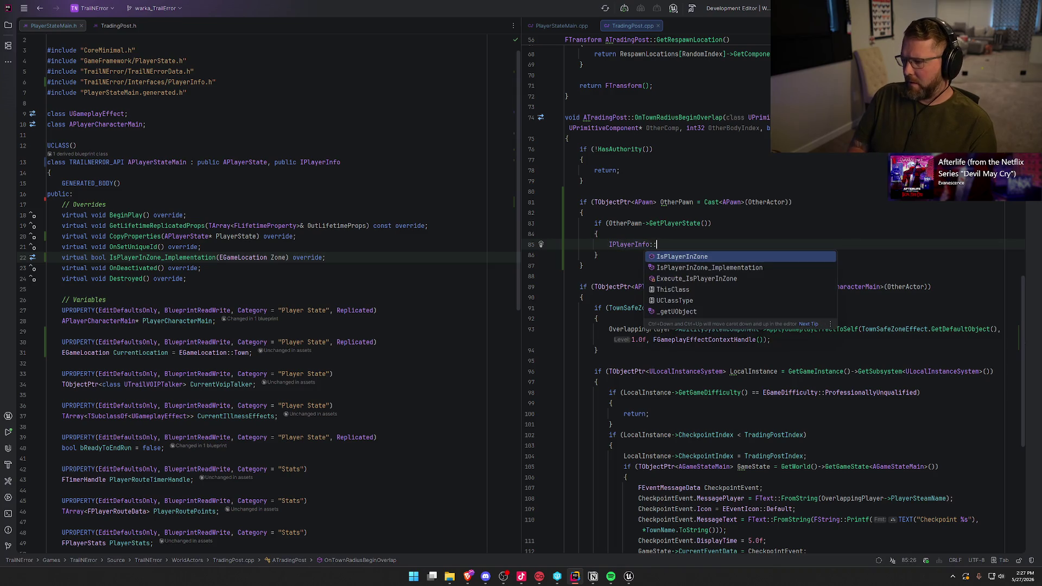
key(Down)
key(Down)
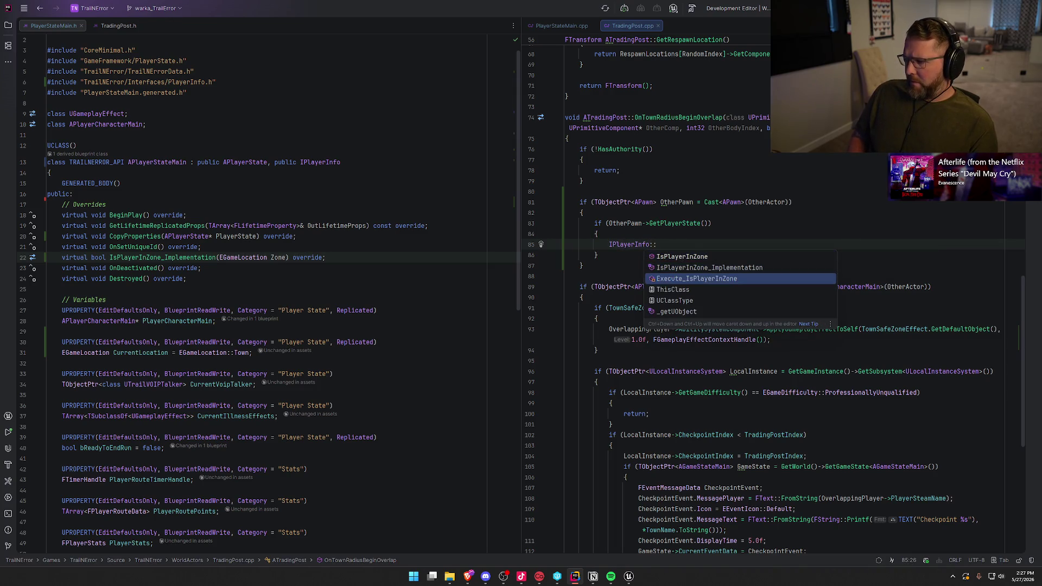
key(Return)
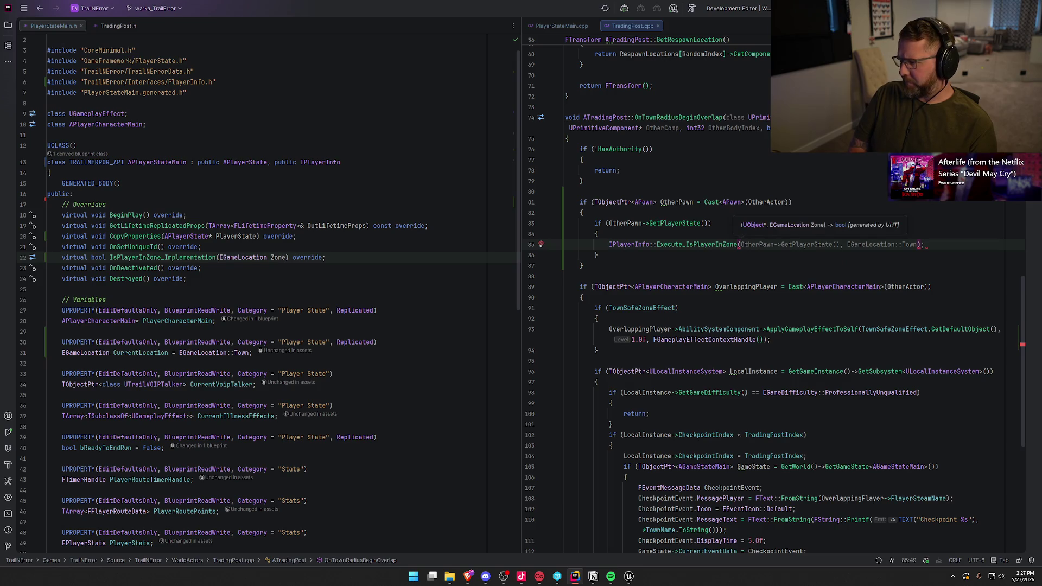
key(Tab)
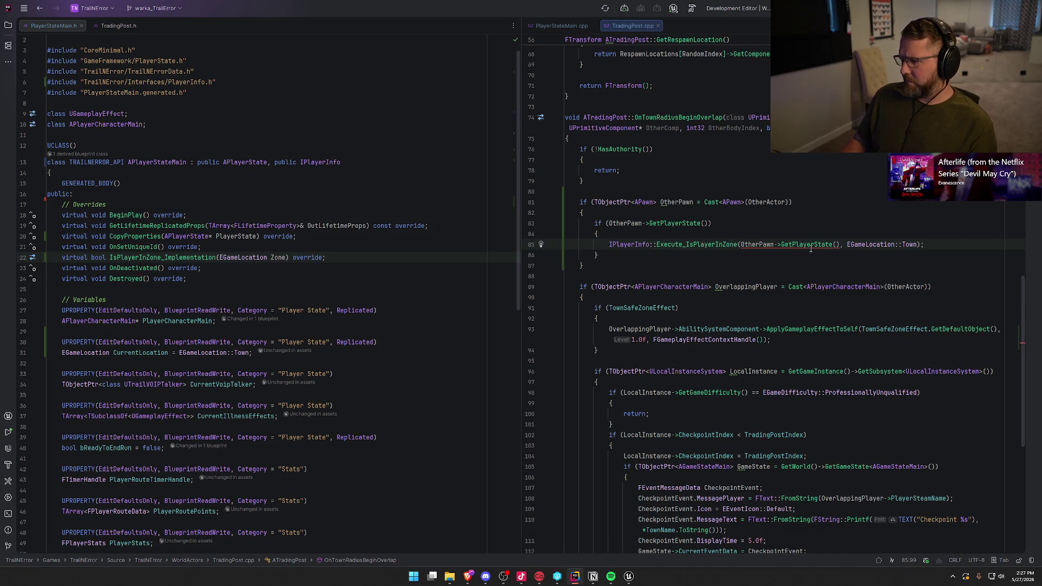
Inspect the conversion error flagged on the IsPlayerInZone call's GetPlayerState argument
mouse_move(811, 247)
mouse_move(702, 245)
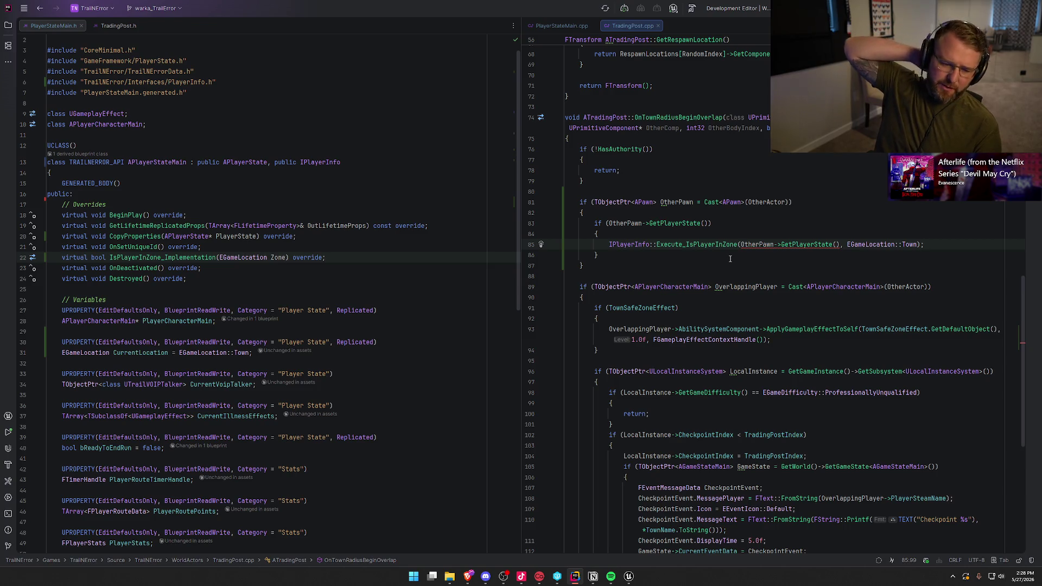
click(639, 255)
click(928, 245)
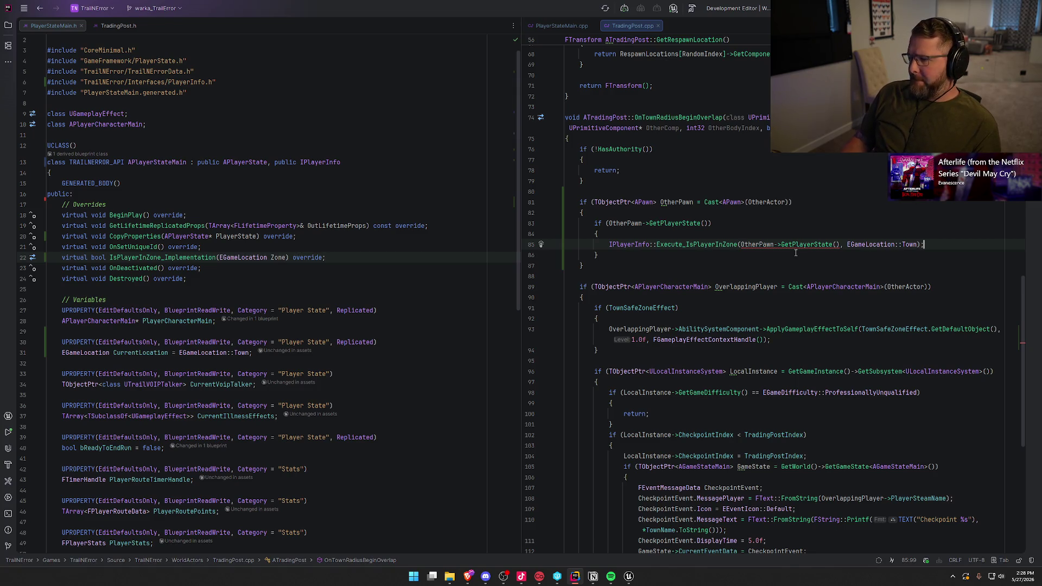
Include GameFramework/PlayerState.h via the quick-fix, then return to Unreal Editor
mouse_move(799, 246)
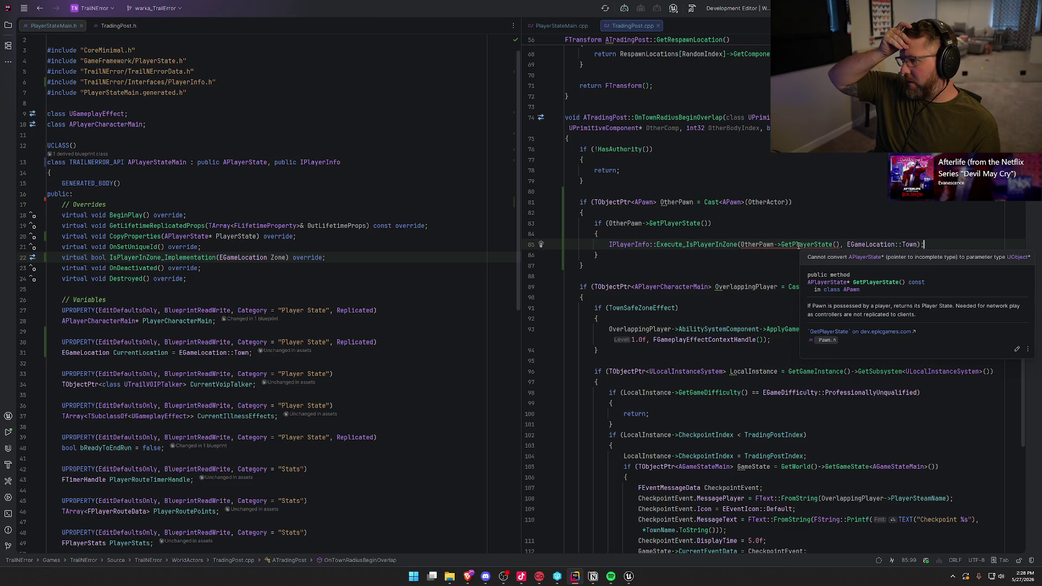
click(798, 246)
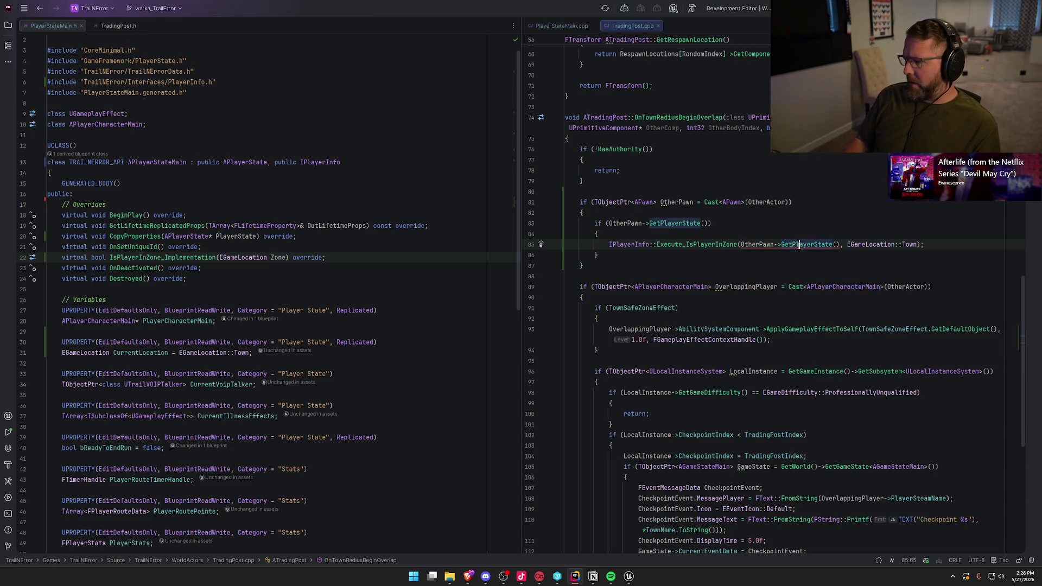
key(alt+Return)
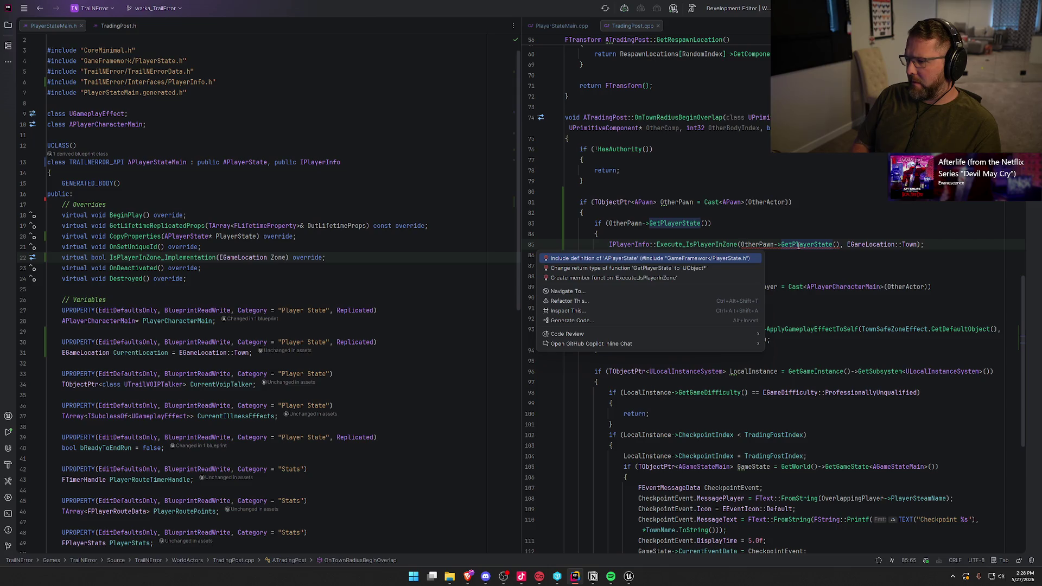
key(Return)
click(677, 259)
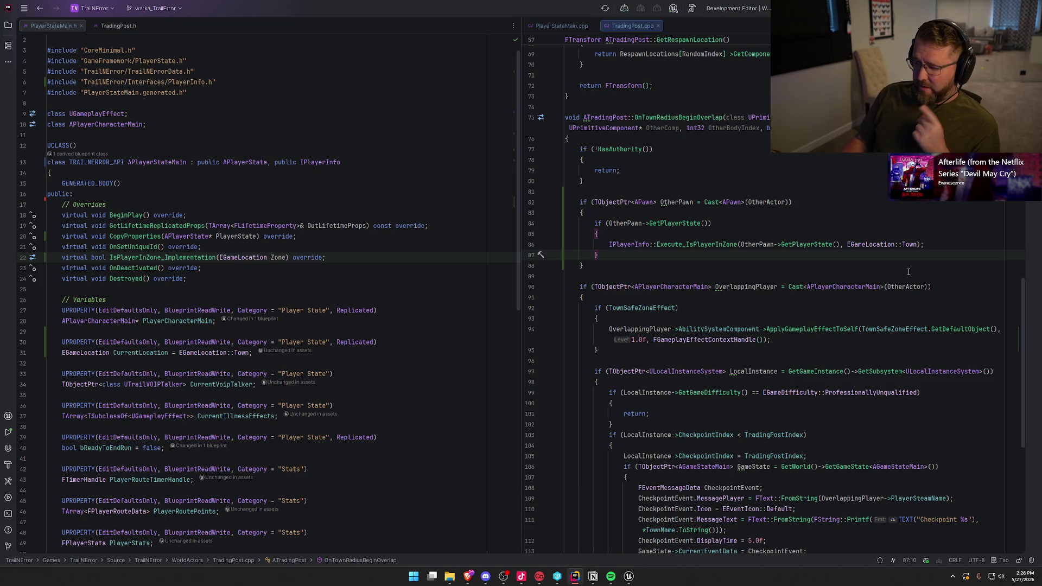
click(628, 577)
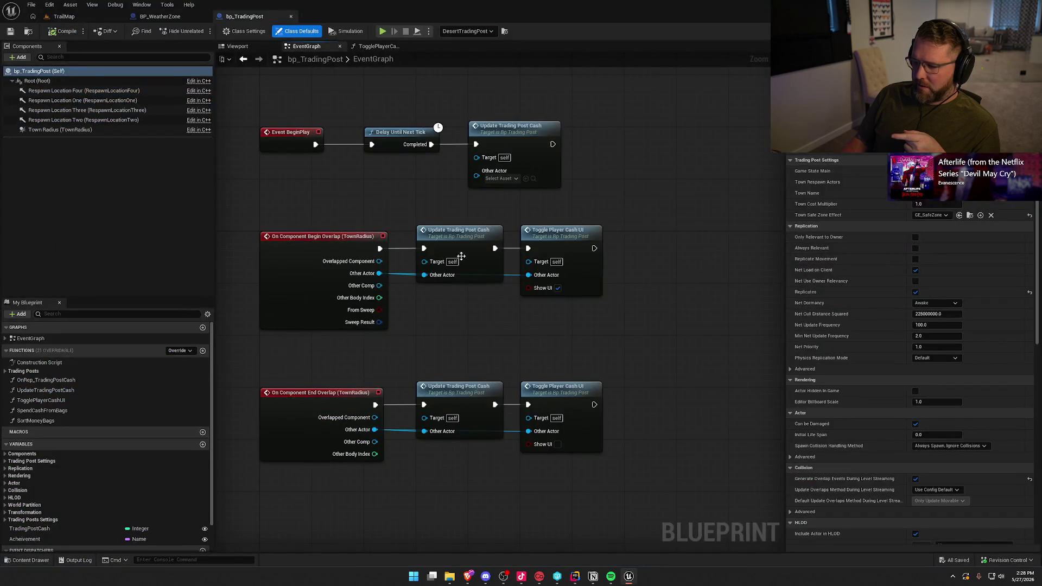
Live-compile the TradingPost changes on TrailMap with Ctrl+Alt+F11 and launch Play In Editor
click(70, 22)
key(ctrl+alt+F11)
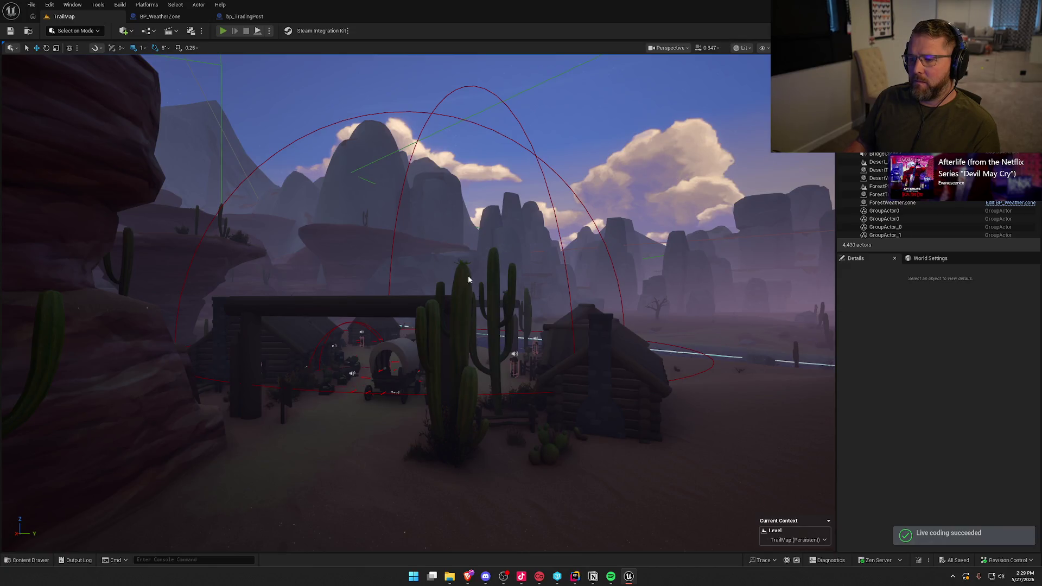
key(alt+p)
click(443, 265)
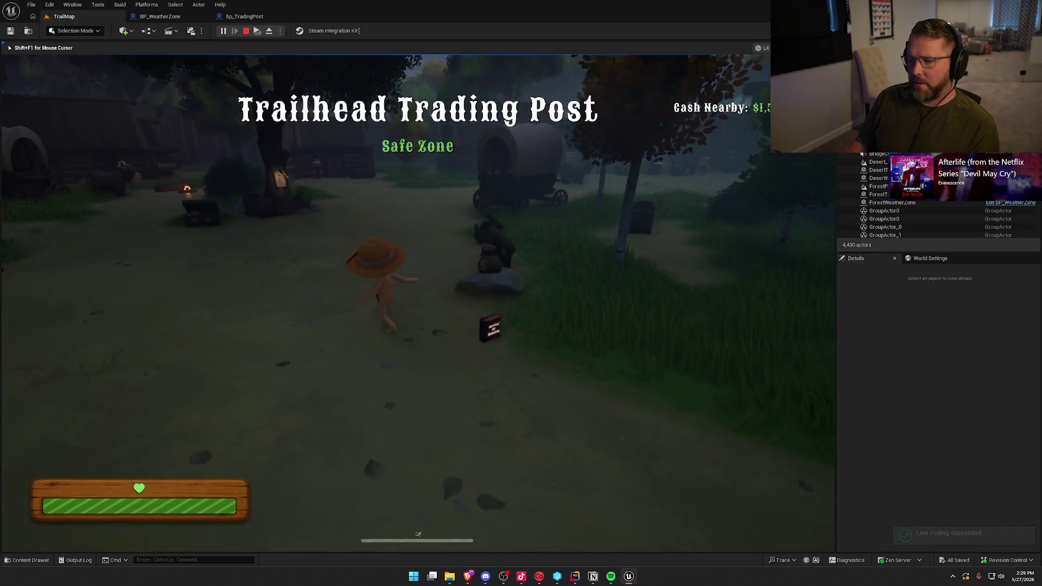
Respawn the character with the 'suicide' console command
key(grave)
key(Escape)
key(grave)
text(suicide)
key(Return)
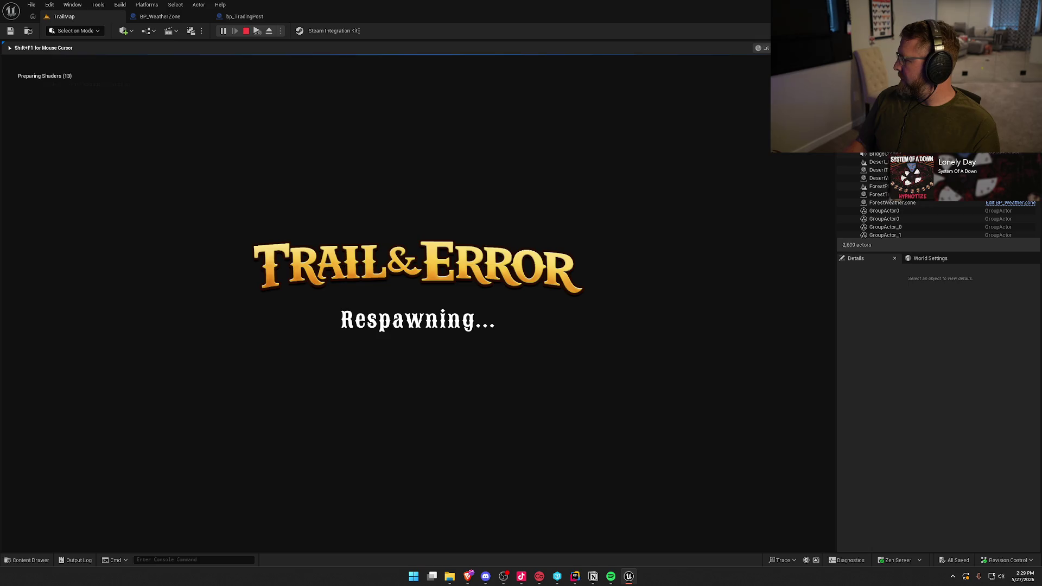
Sprint from Dead Man's Camp up the path into Danger Noodle Desert
key(shift+w)
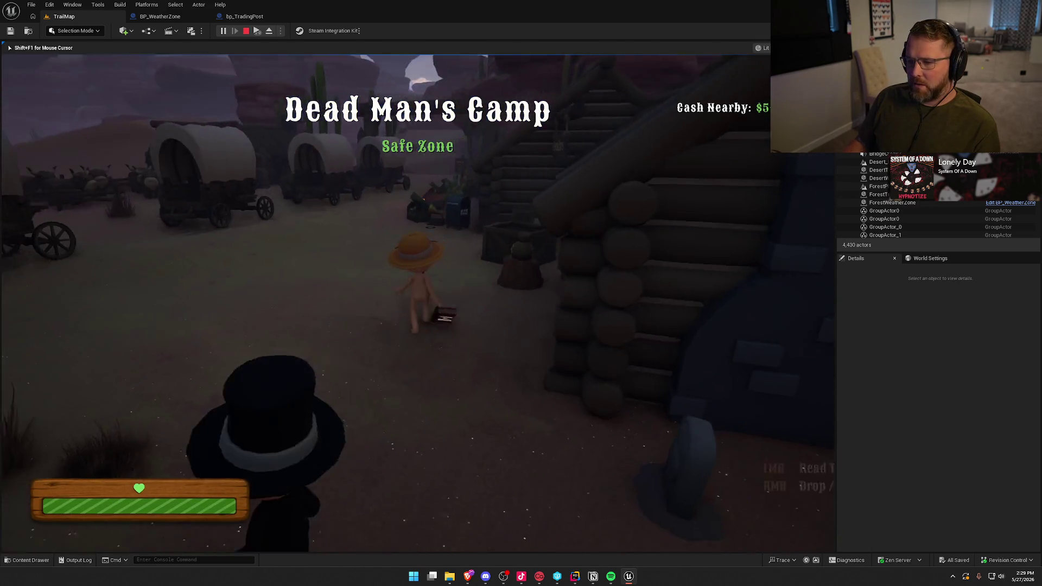
key(shift+w)
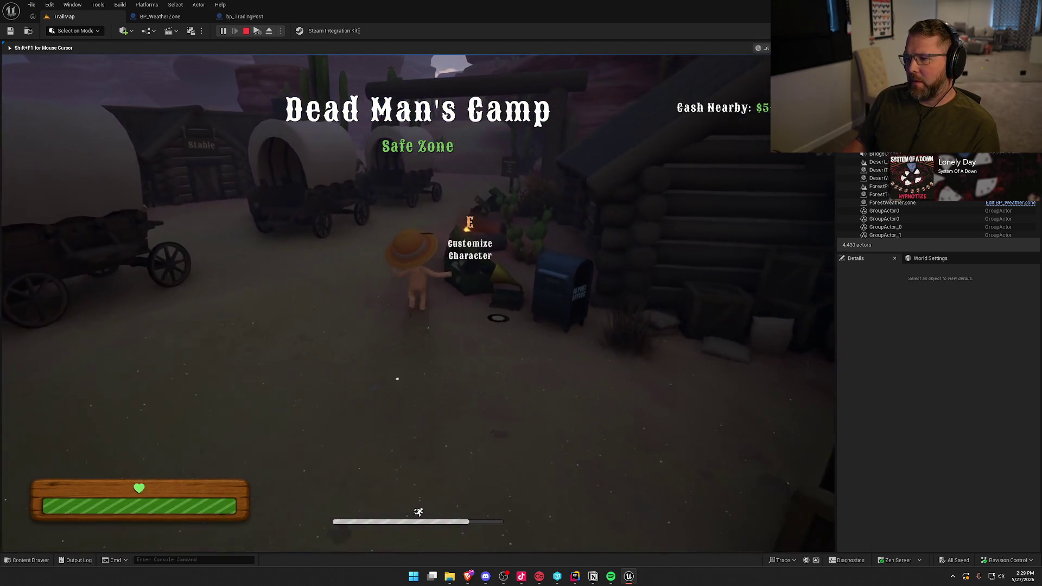
key(shift+w)
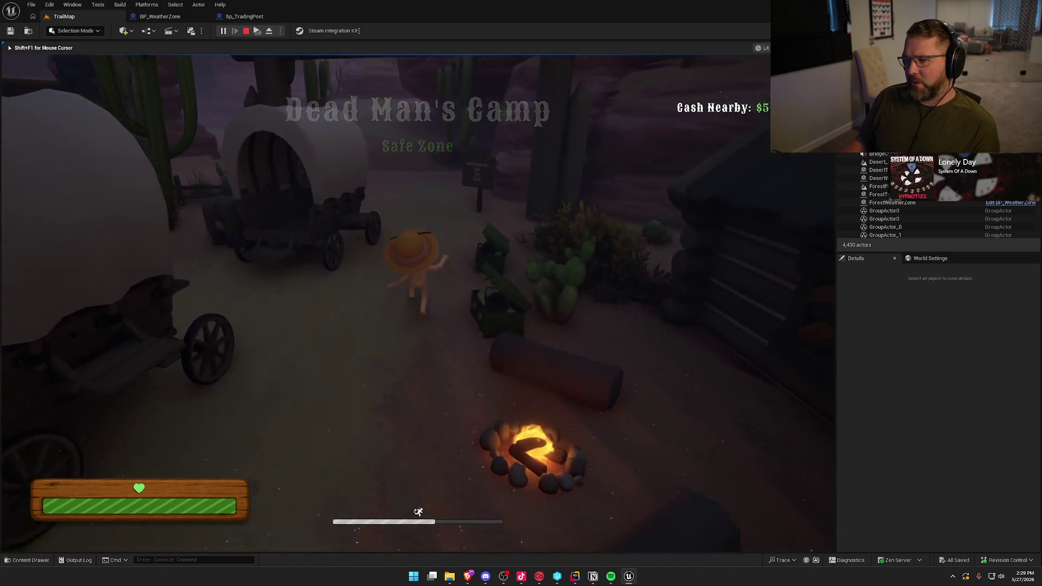
key(shift+w)
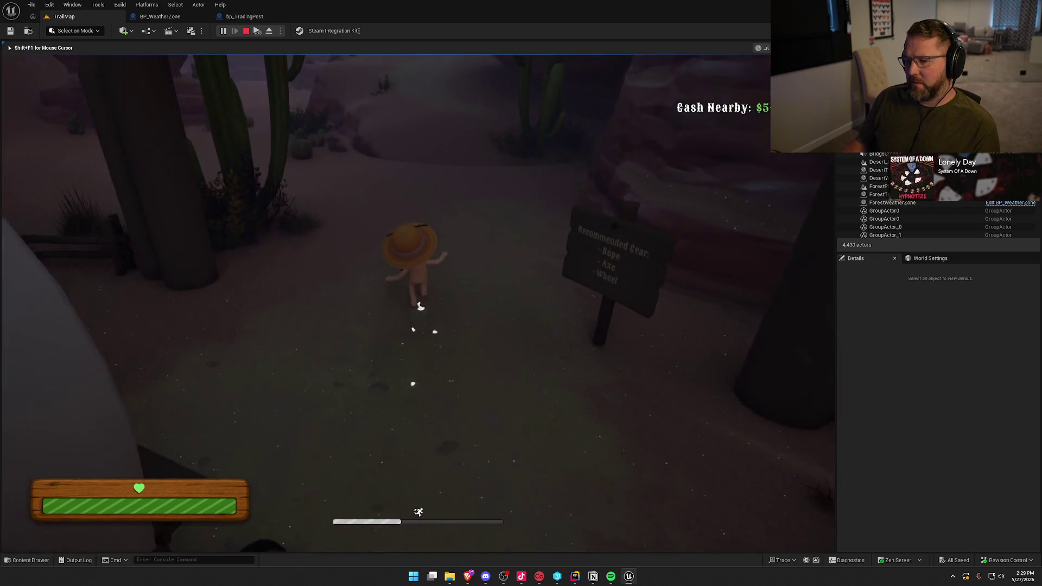
key(shift+w)
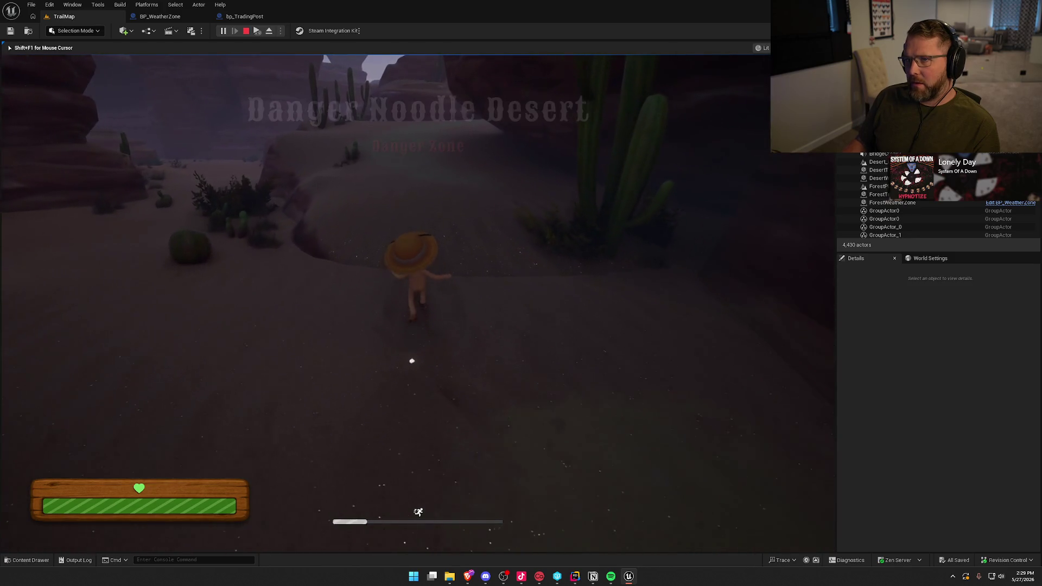
key(w)
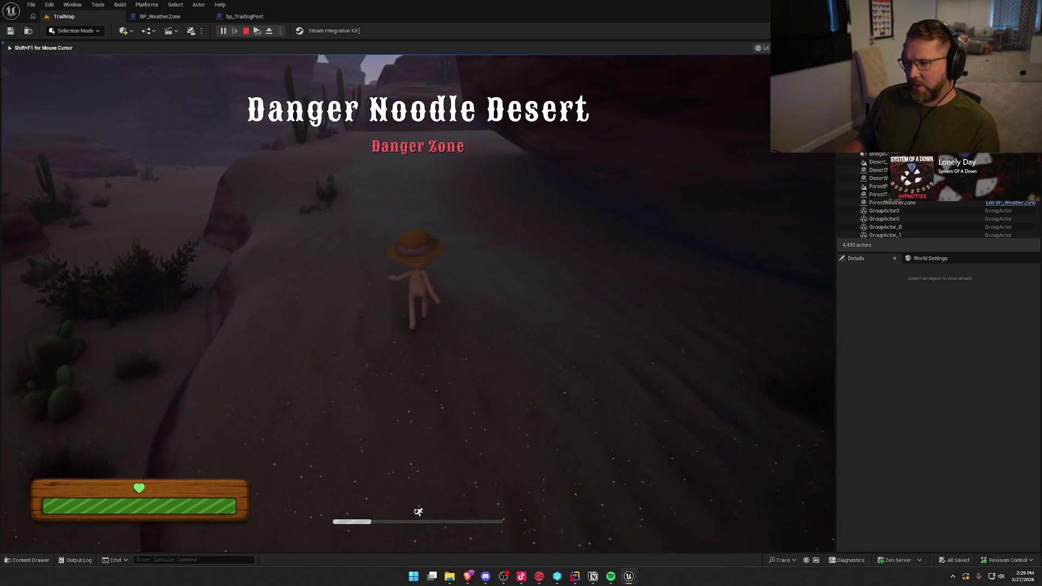
key(shift+w)
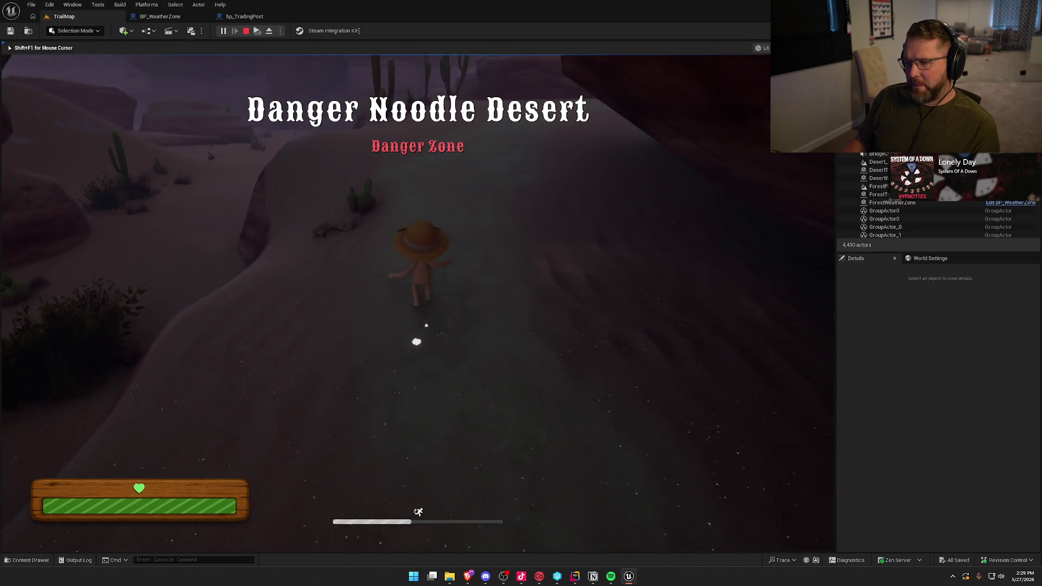
key(shift+w)
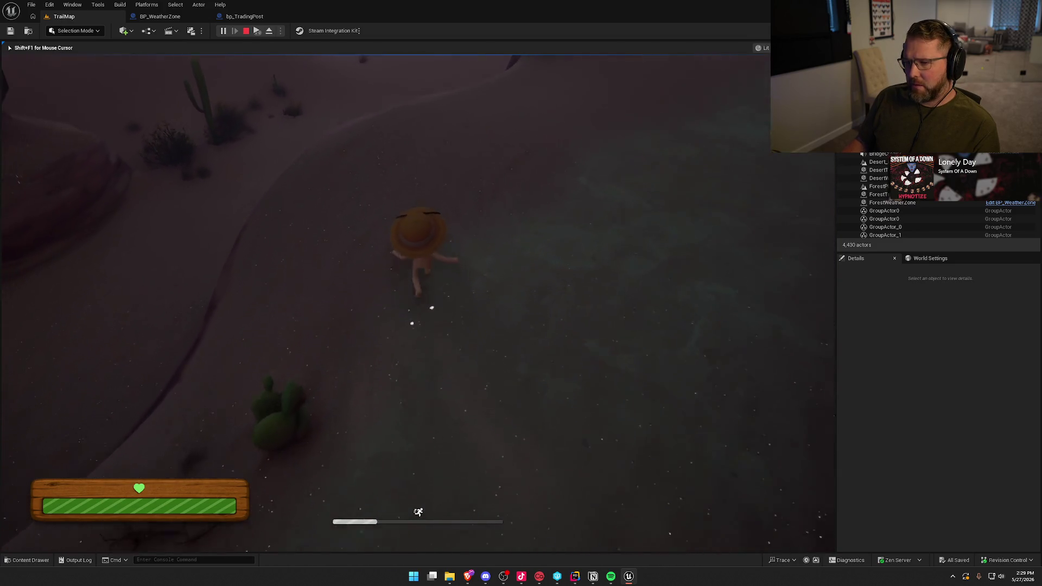
key(w)
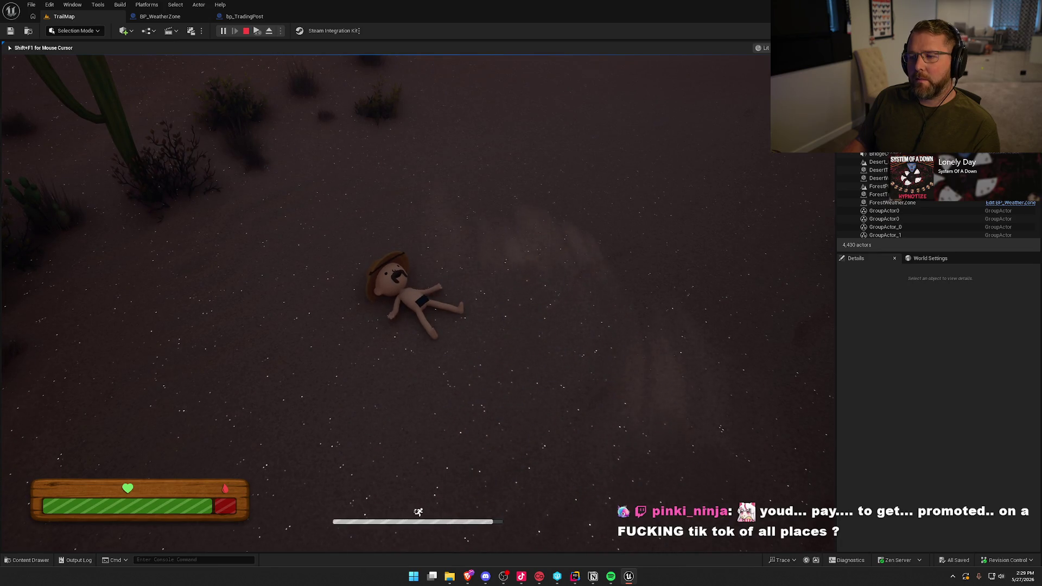
Run back up the canyon into the Dead Man's Camp safe zone
key(w)
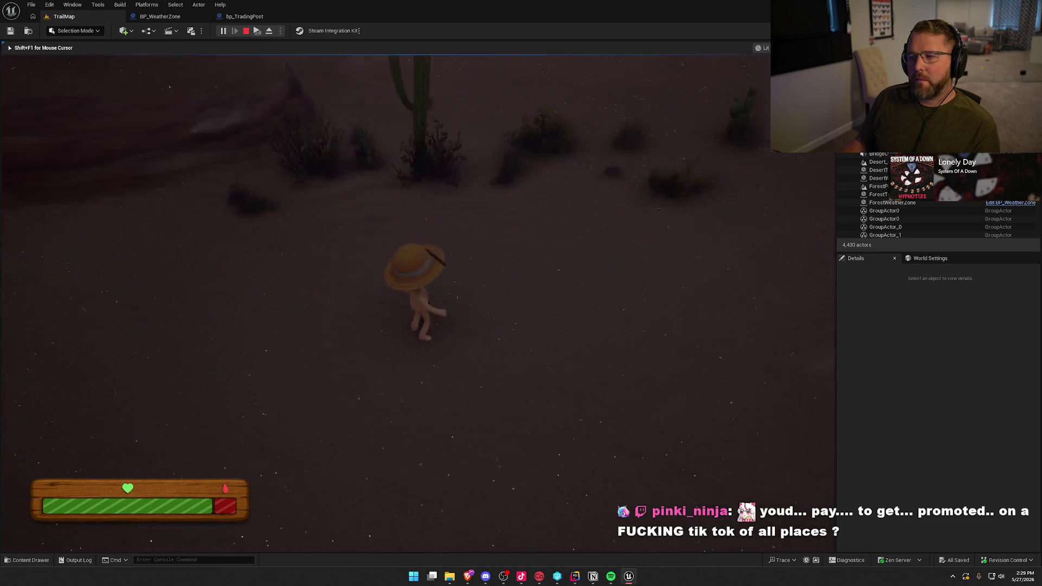
key(w)
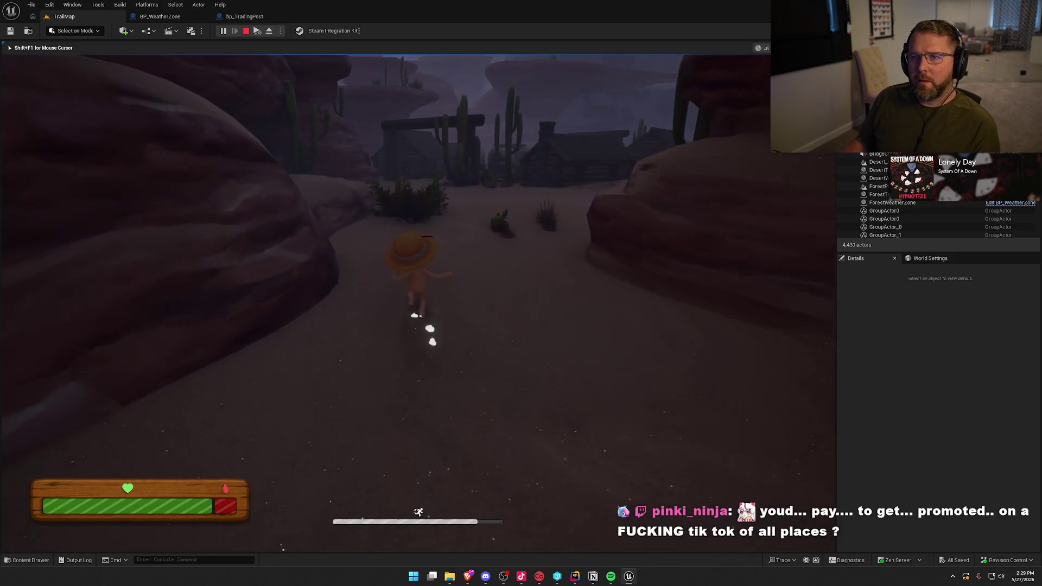
key(w)
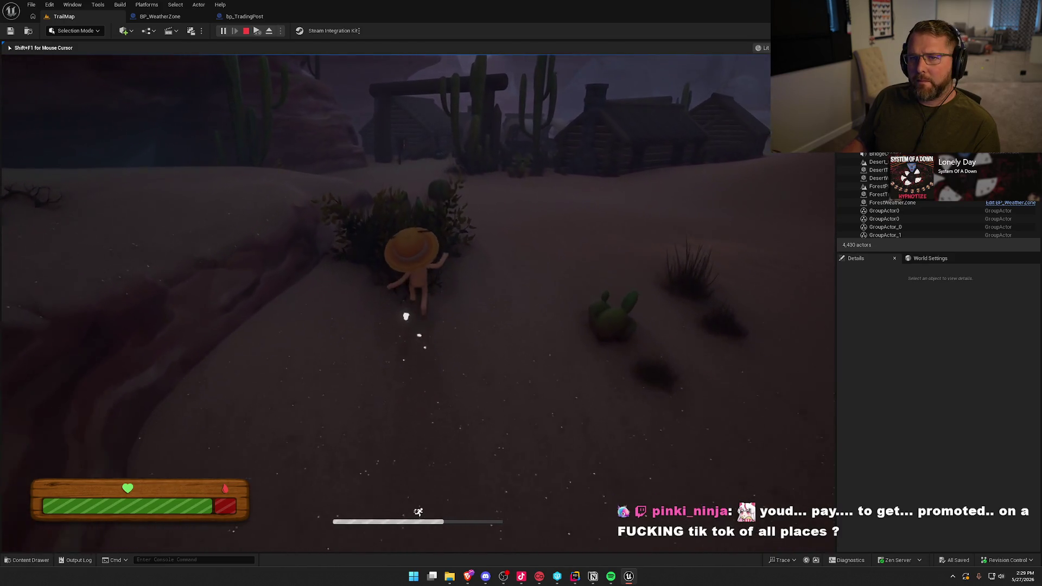
key(w)
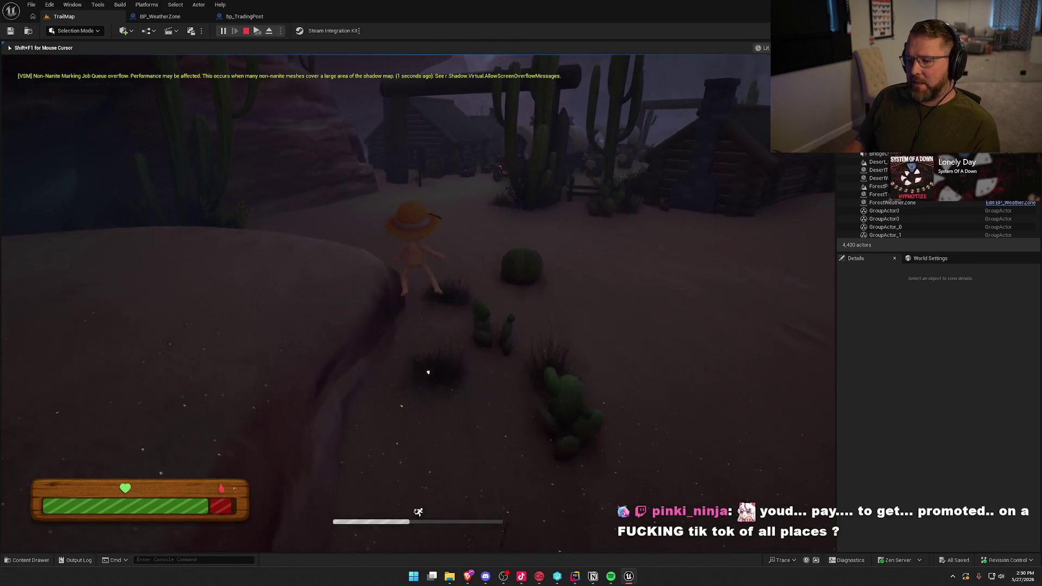
key(w)
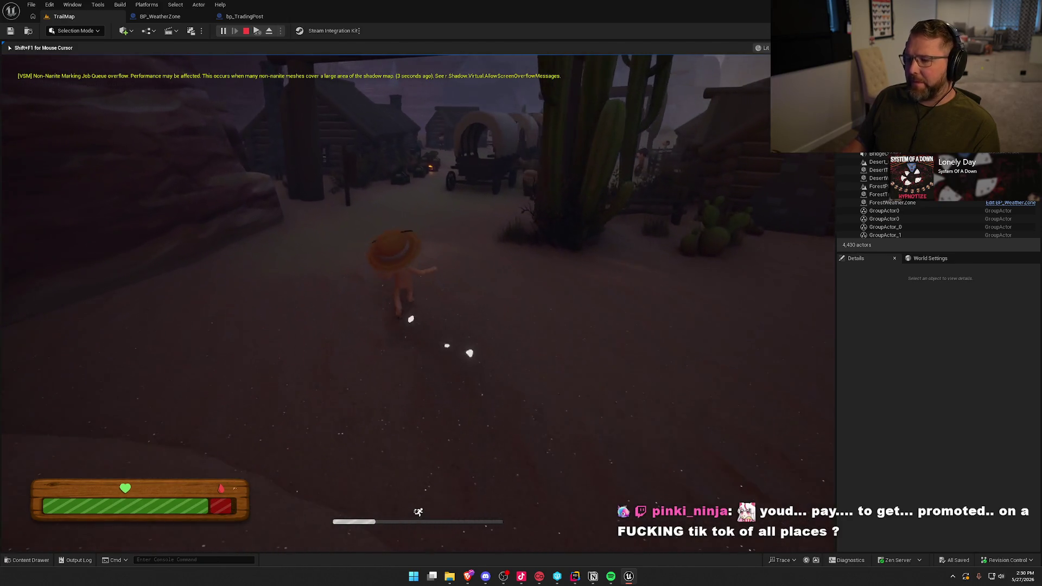
key(w)
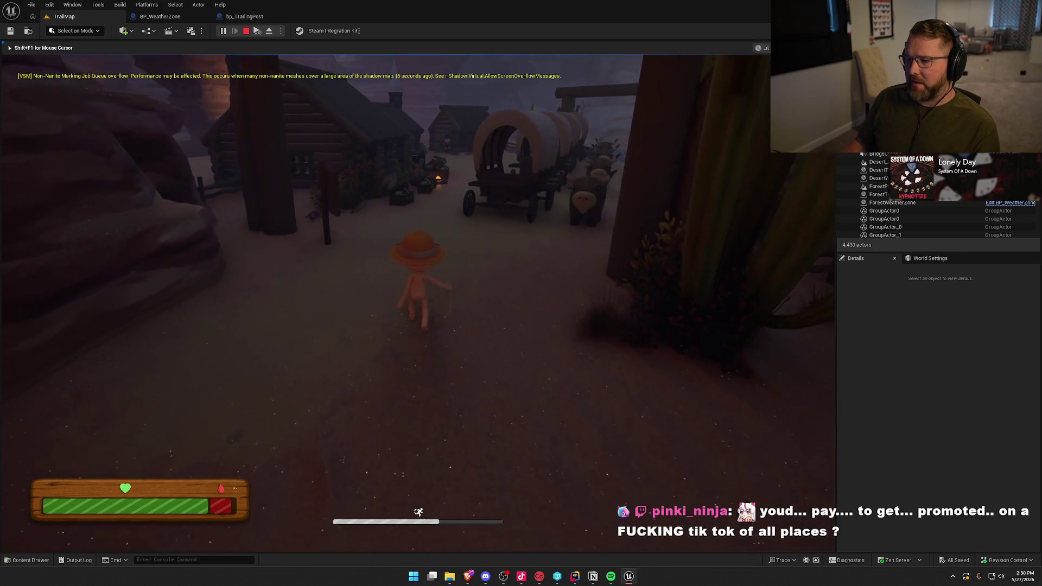
key(w)
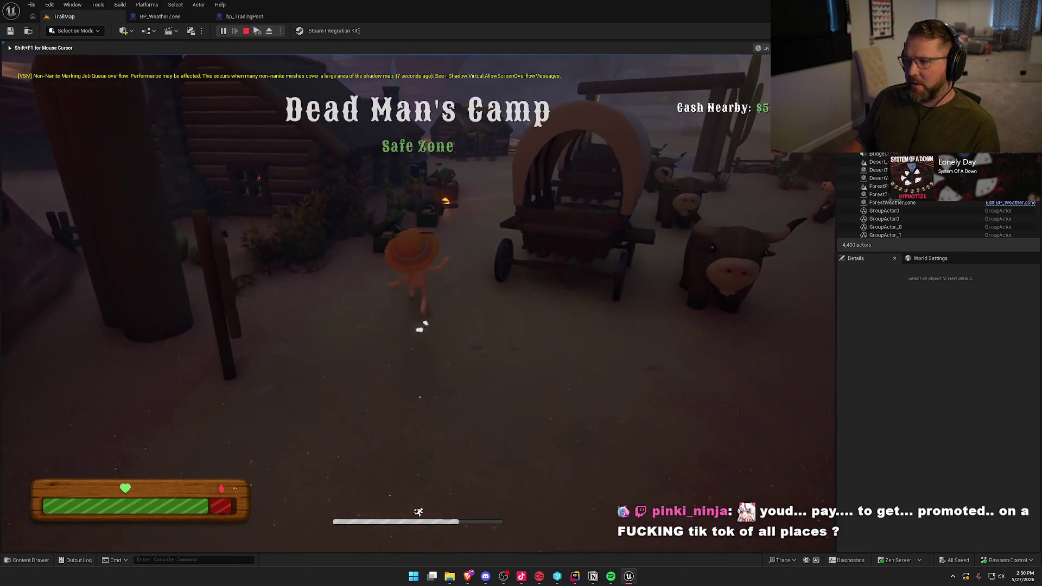
Sprint back out into Danger Noodle Desert, then stop the play session
key(shift+w)
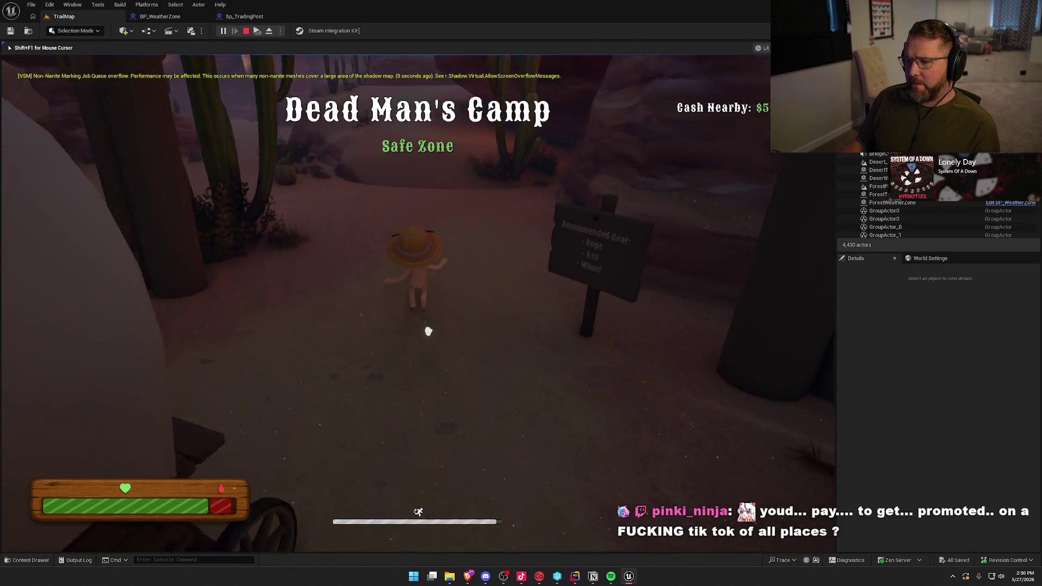
key(w)
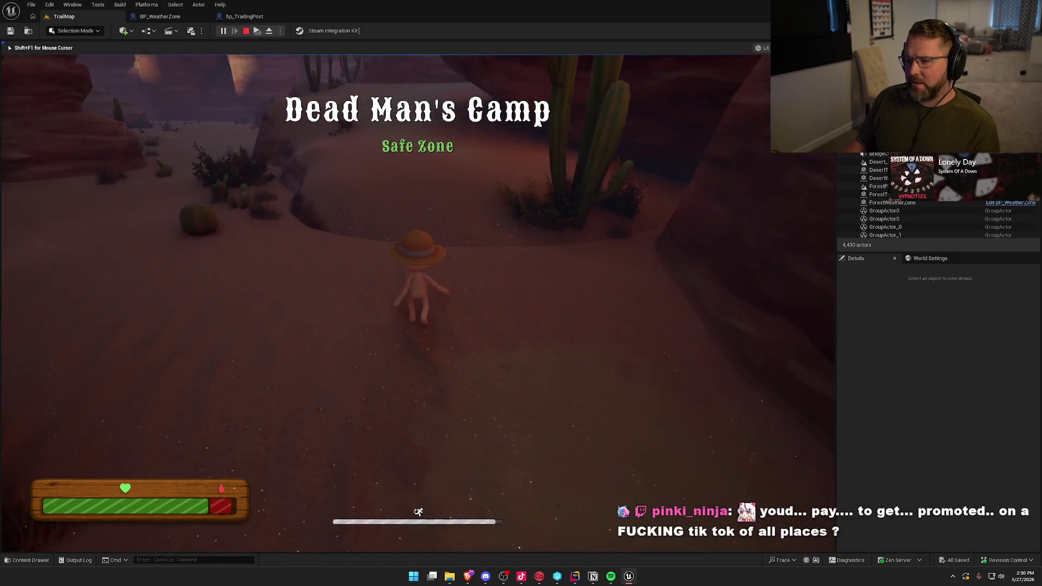
key(shift+w)
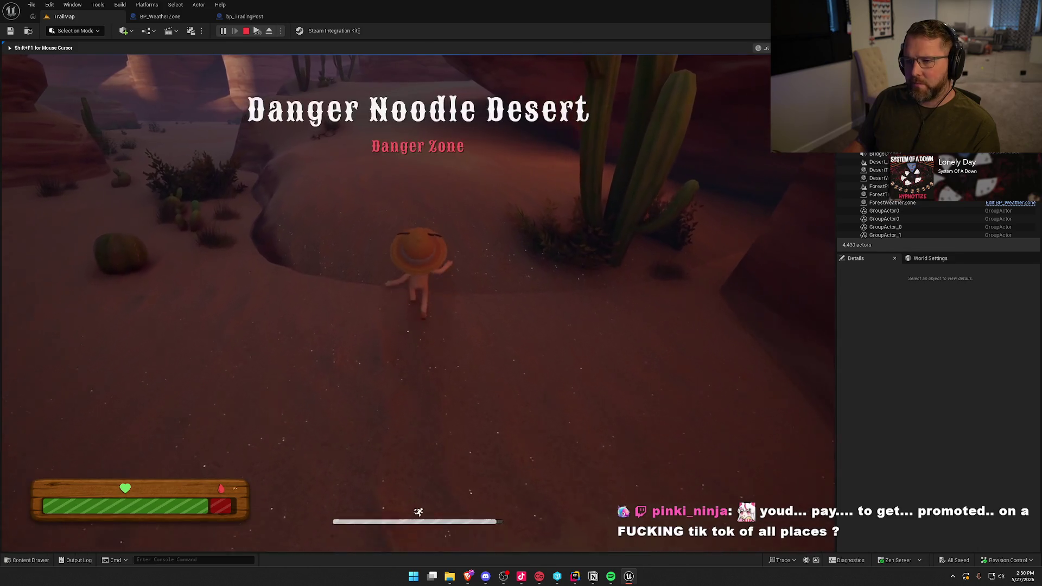
key(shift+w)
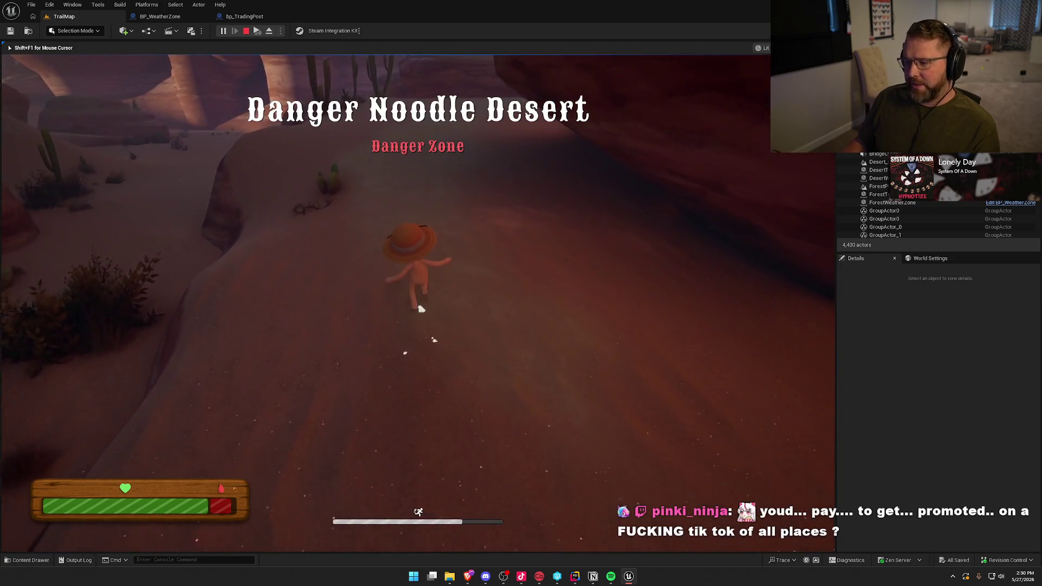
key(shift+w)
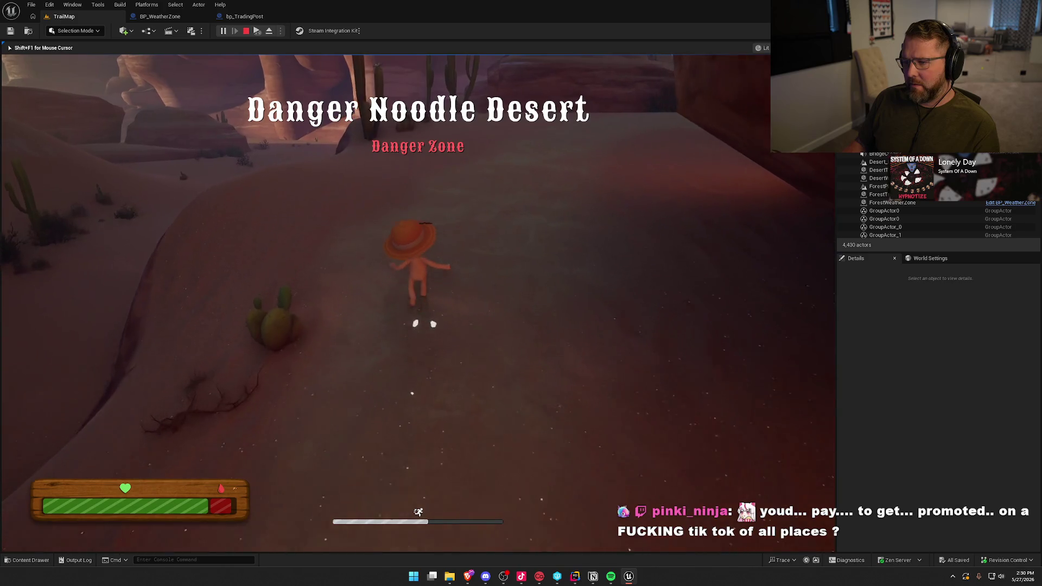
key(shift+w)
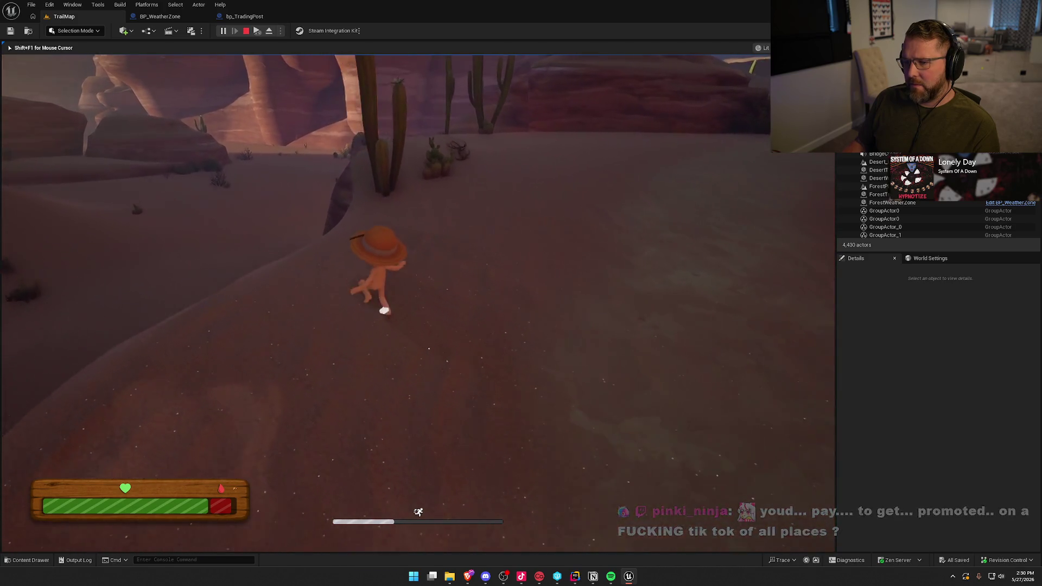
key(w)
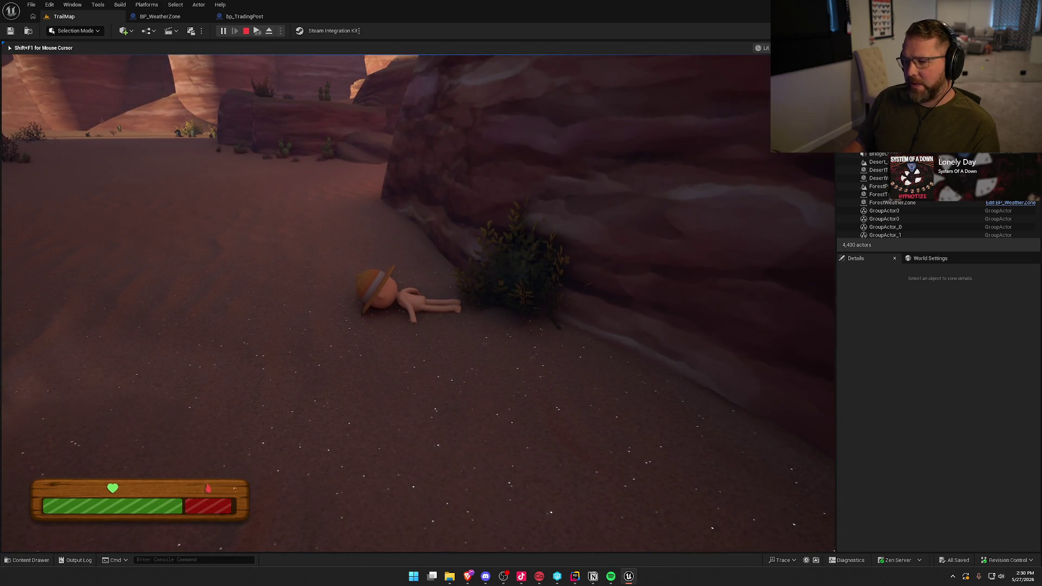
key(shift+w)
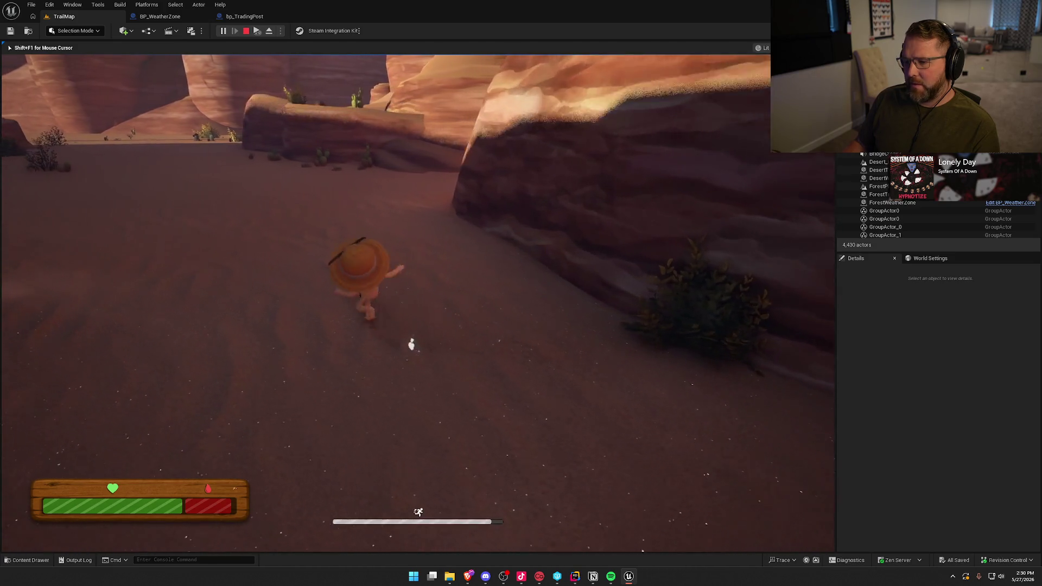
key(Escape)
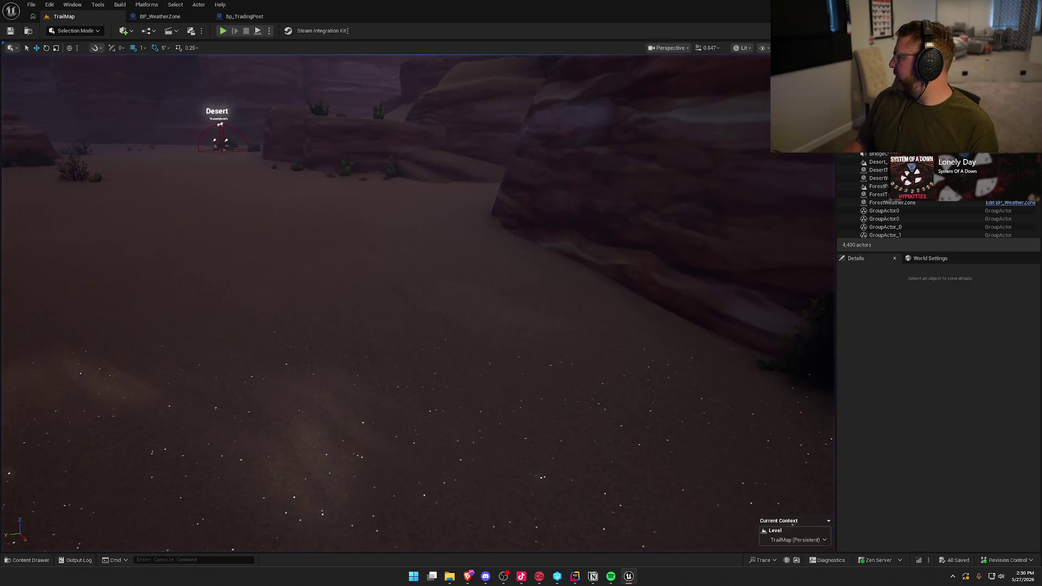
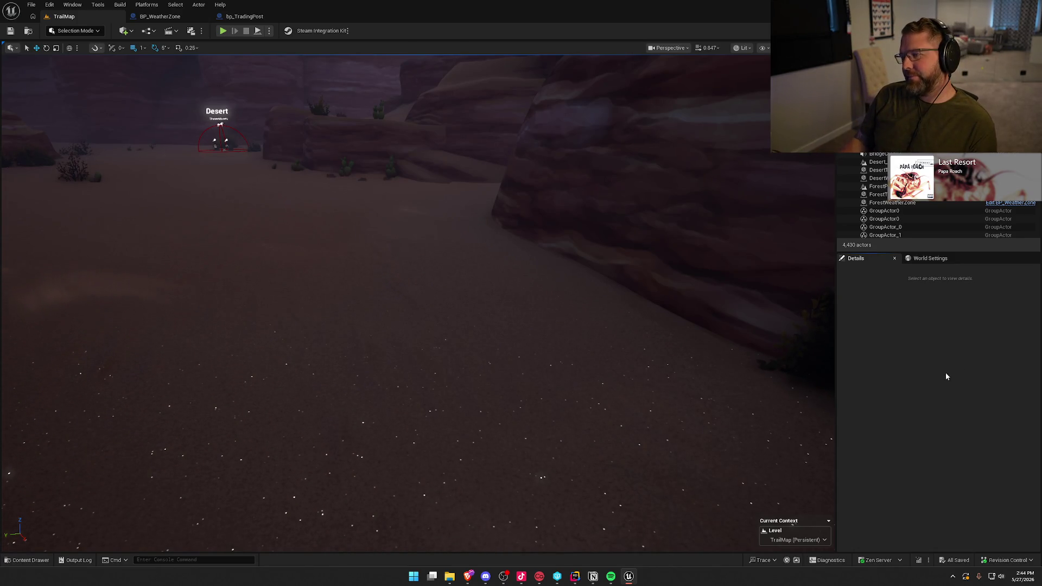
Fly over the TrailMap dunes, past the canyon and weather sphere, to the wagons and General Store
drag(418, 326, 417, 326)
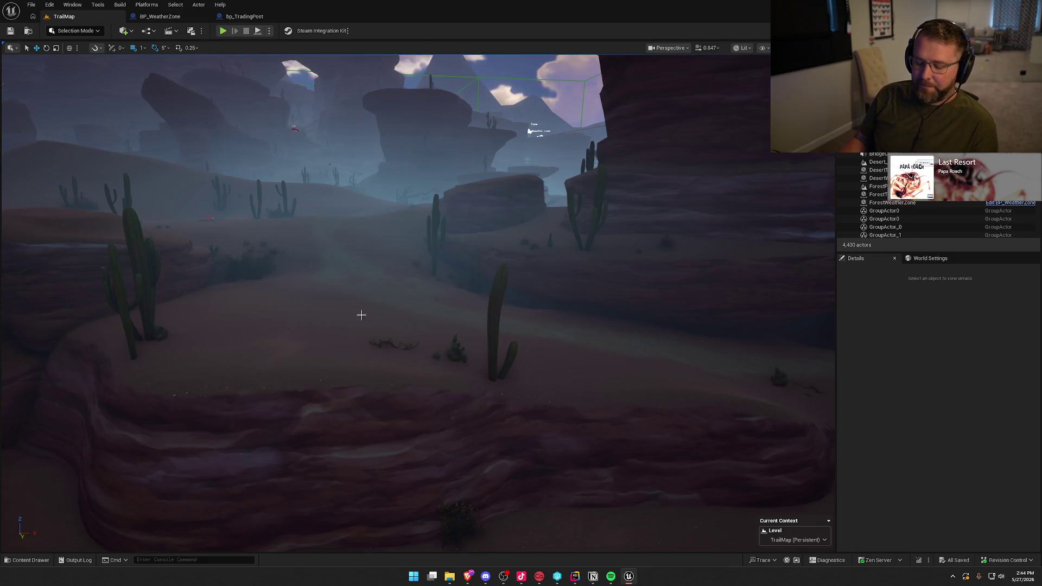
drag(323, 312, 321, 316)
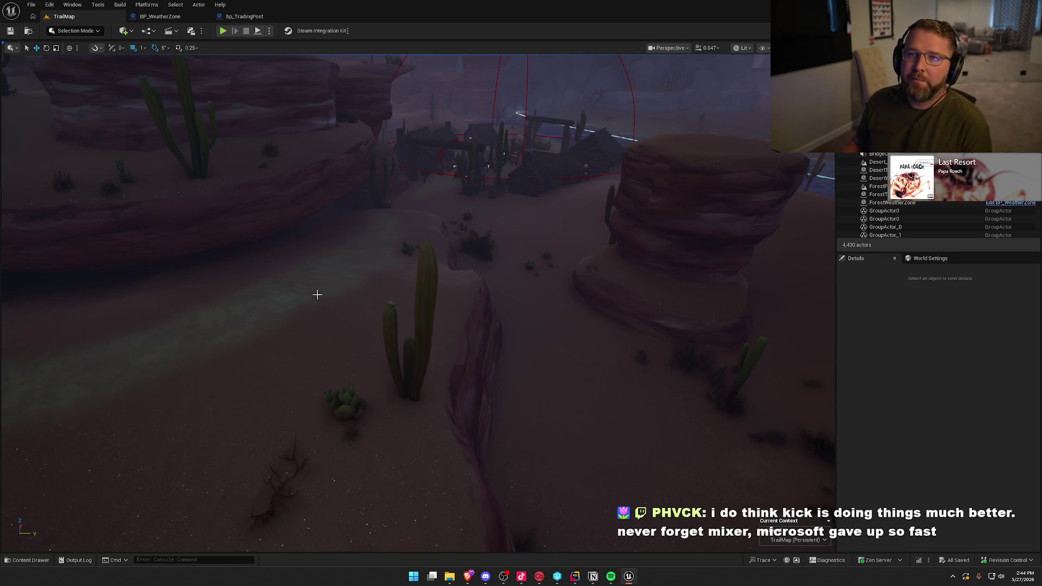
drag(385, 262, 412, 239)
drag(403, 250, 403, 250)
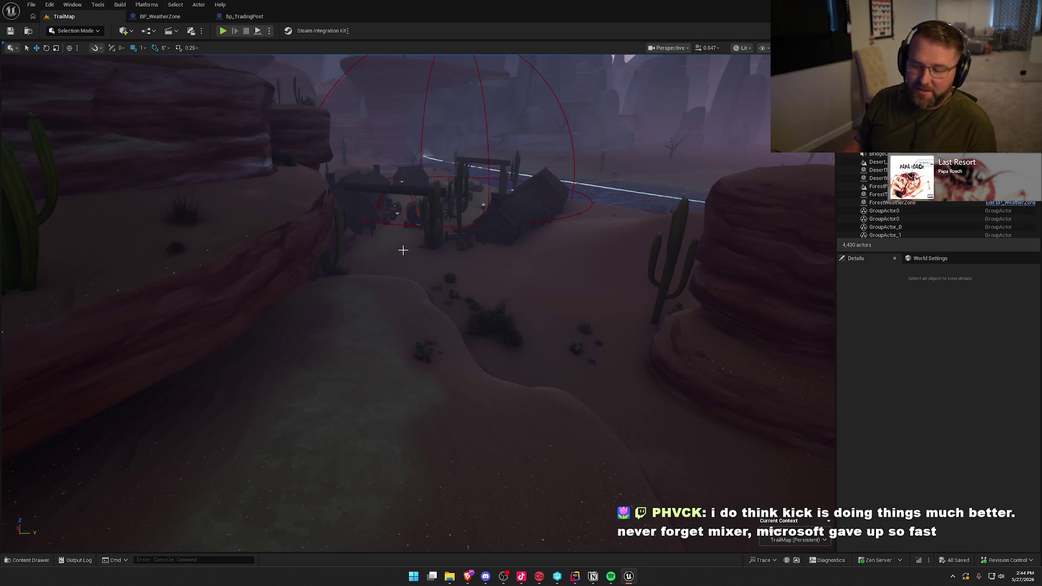
drag(475, 309, 472, 311)
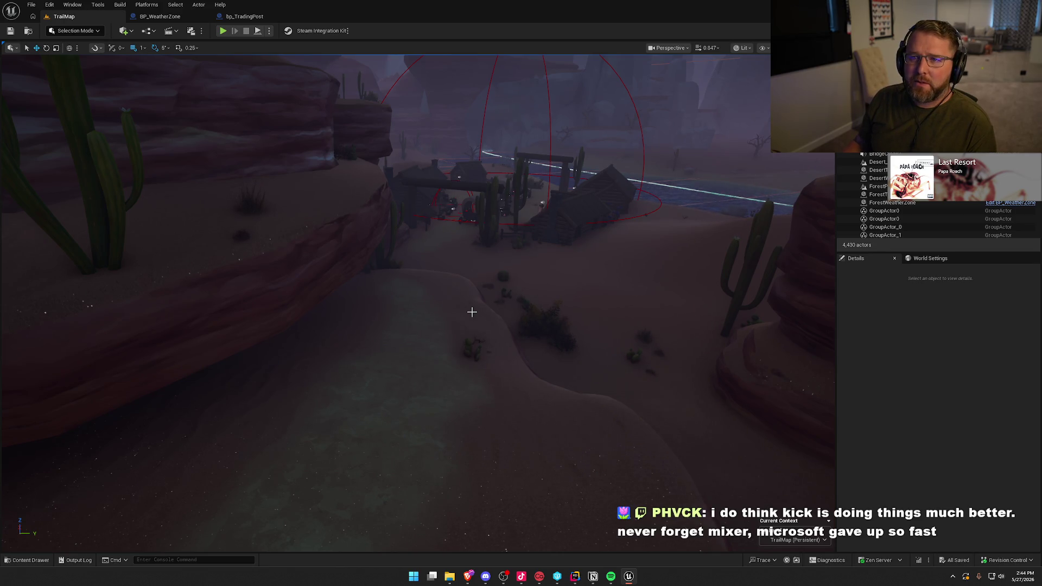
drag(460, 351, 483, 332)
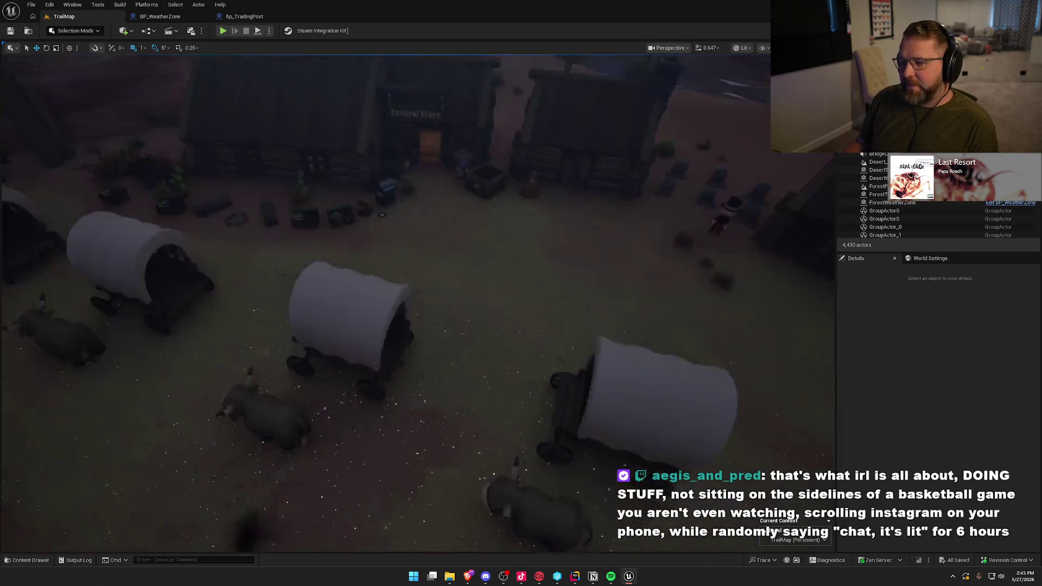
drag(647, 382, 647, 382)
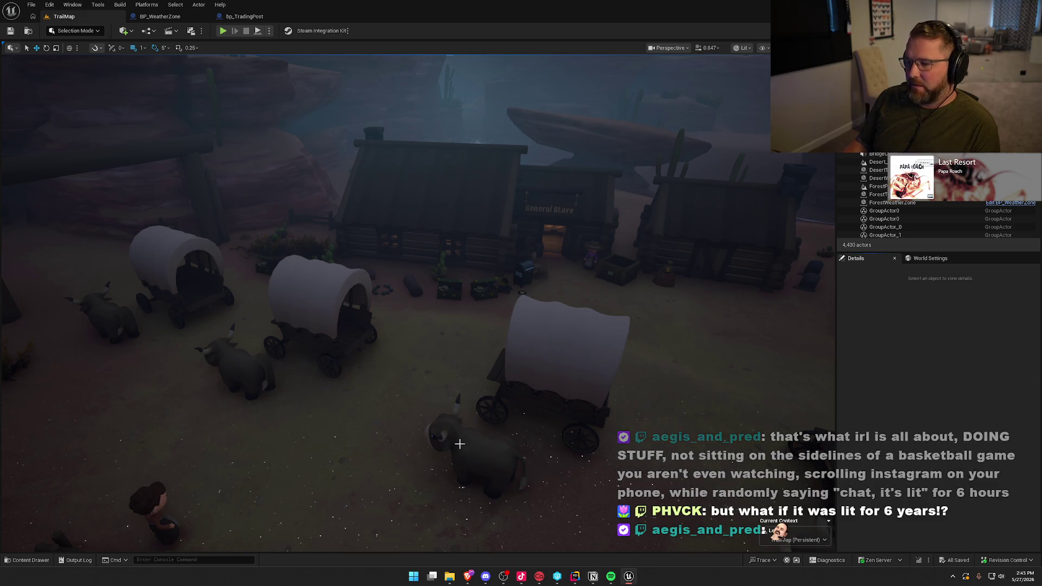
Select the ox standing by the wagon and open its blueprint with Ctrl+E
click(459, 429)
key(ctrl+e)
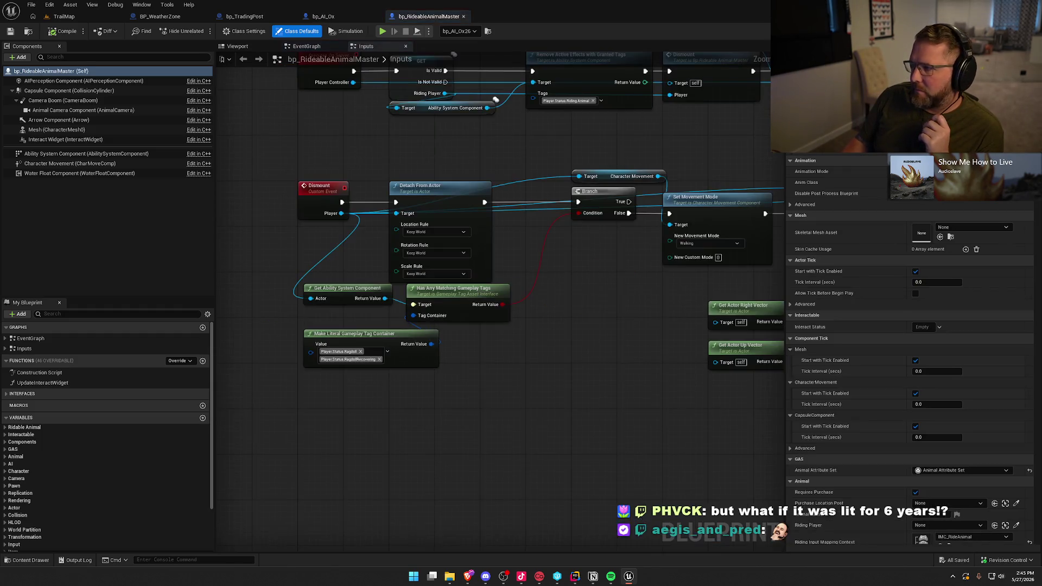
Close BP_WeatherZone, bp_TradingPost and TradingPost.cpp, then open RidableAnimal.h at Client_ForceDismount
middle_click(143, 17)
middle_click(142, 17)
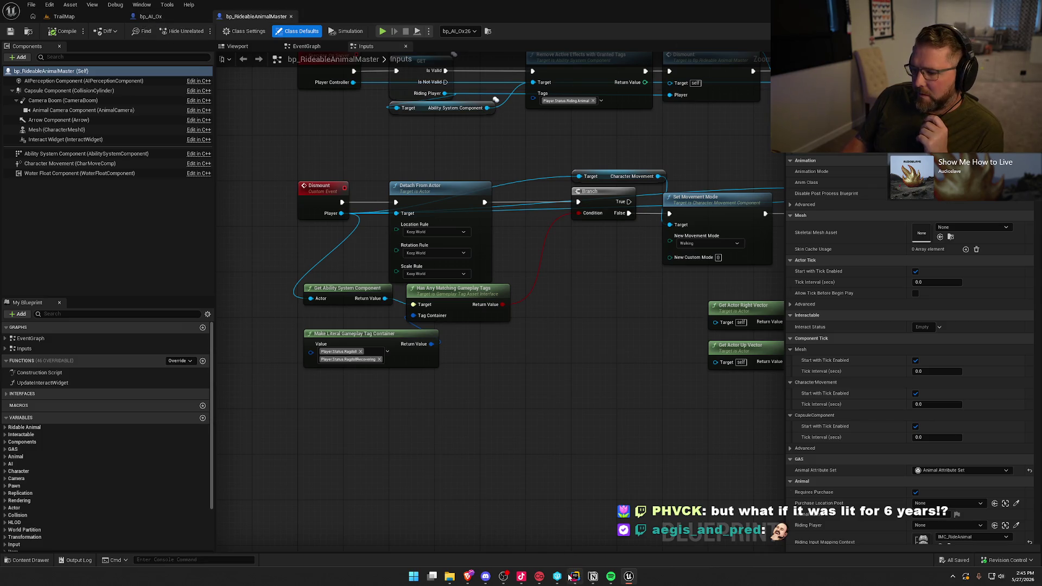
click(575, 577)
middle_click(46, 26)
middle_click(47, 26)
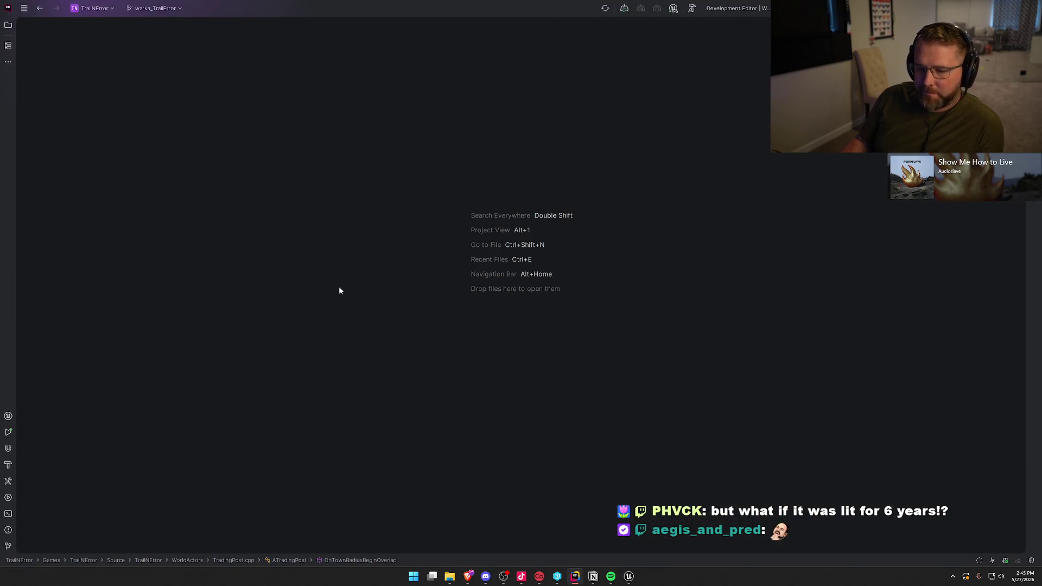
key(alt+Tab)
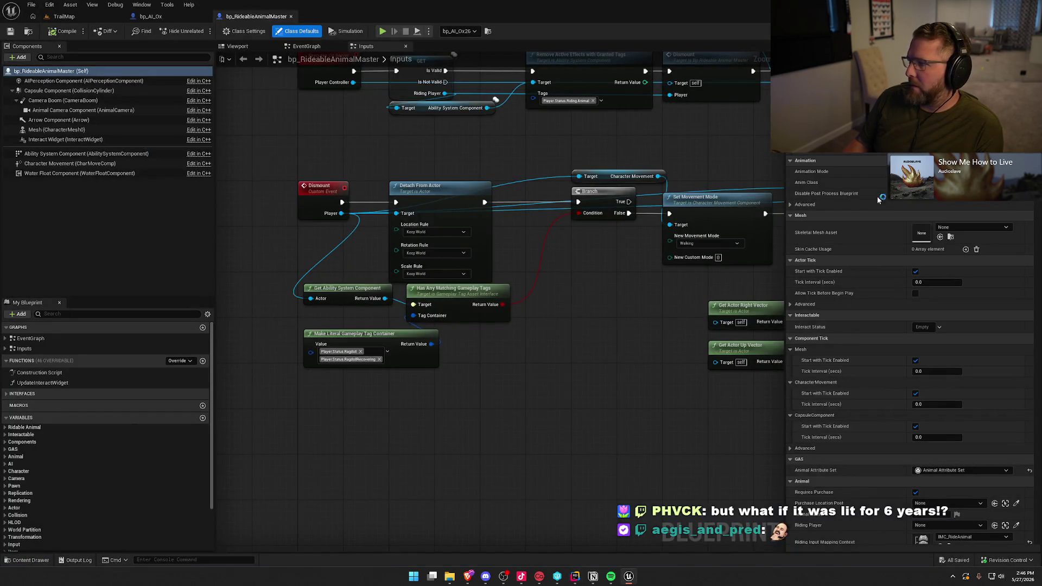
key(alt+Tab)
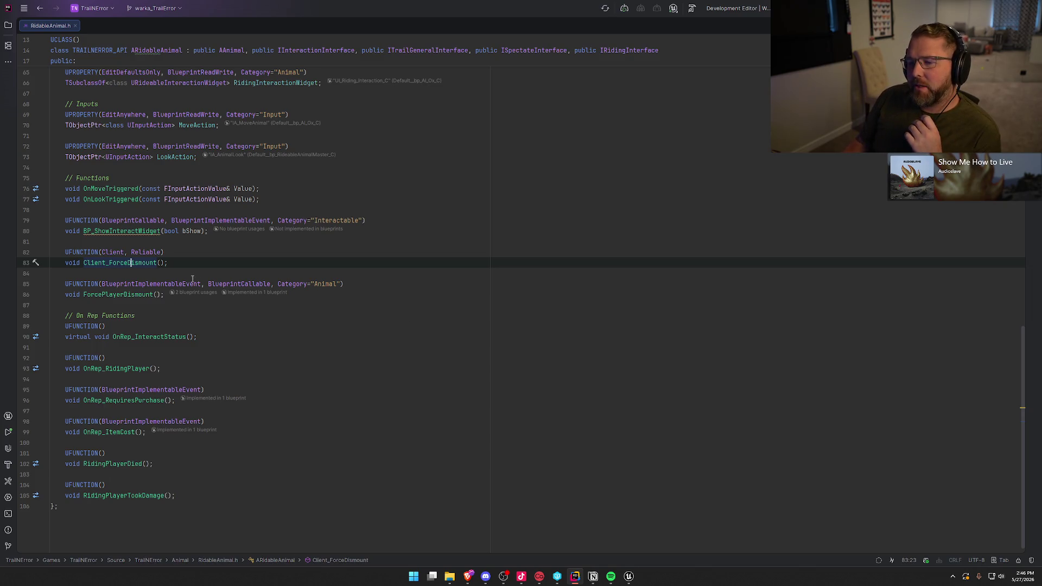
Review the Client_ForceDismount and DestroyDriver declarations in RidableAnimal.h
click(179, 264)
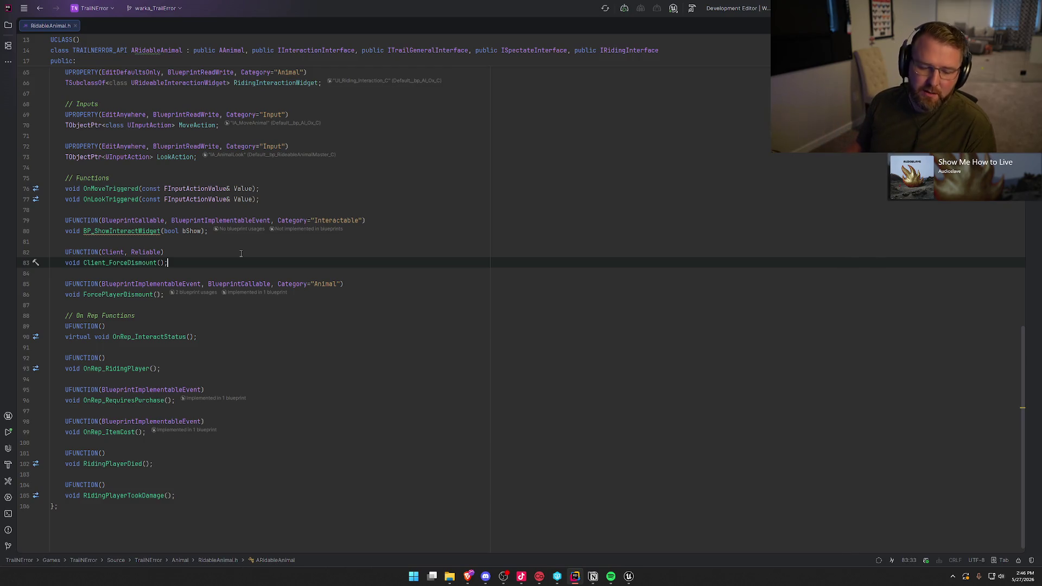
scroll(241, 254, up, 20)
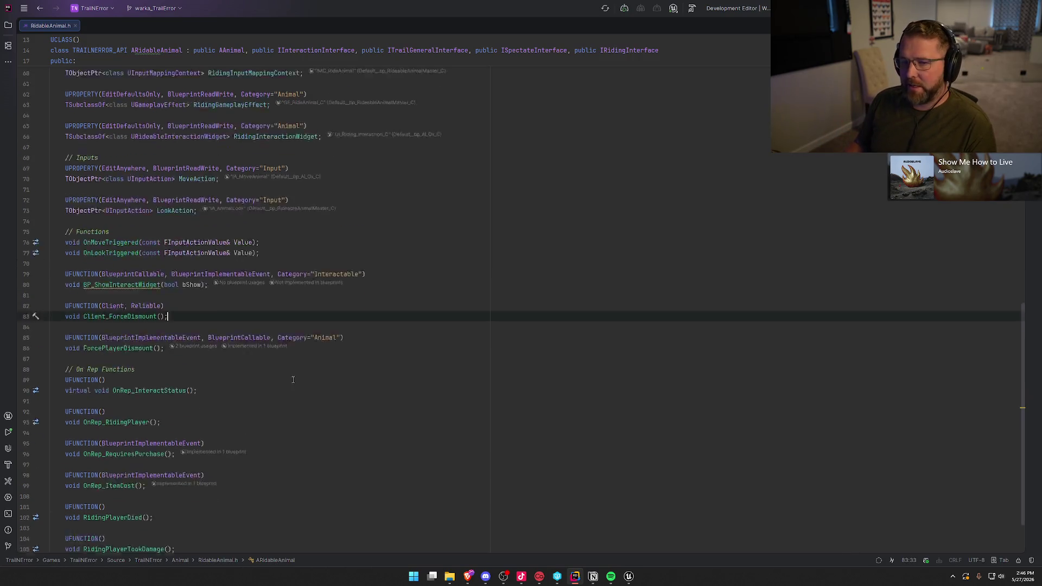
scroll(279, 311, down, 4)
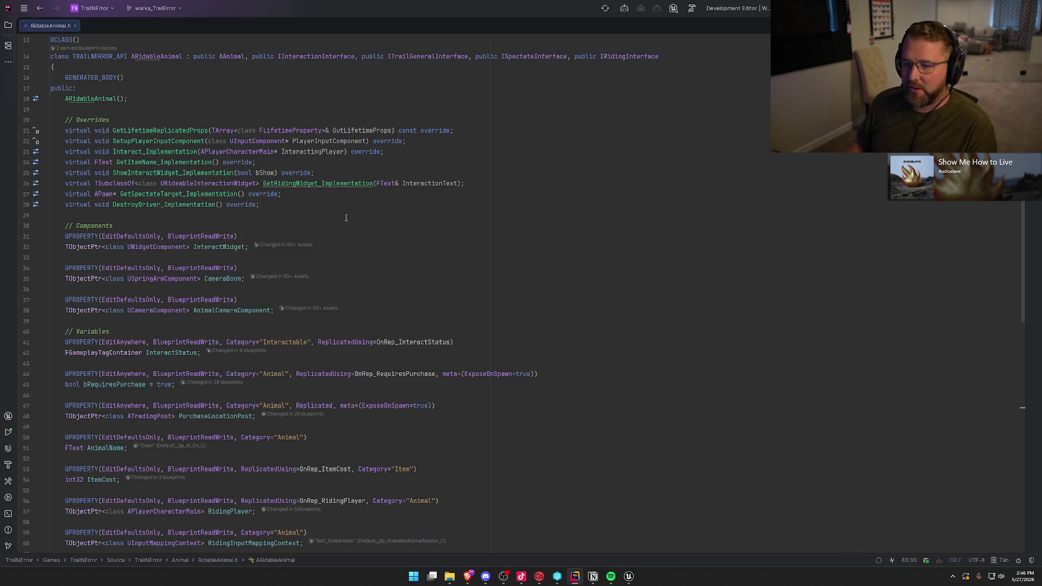
click(308, 207)
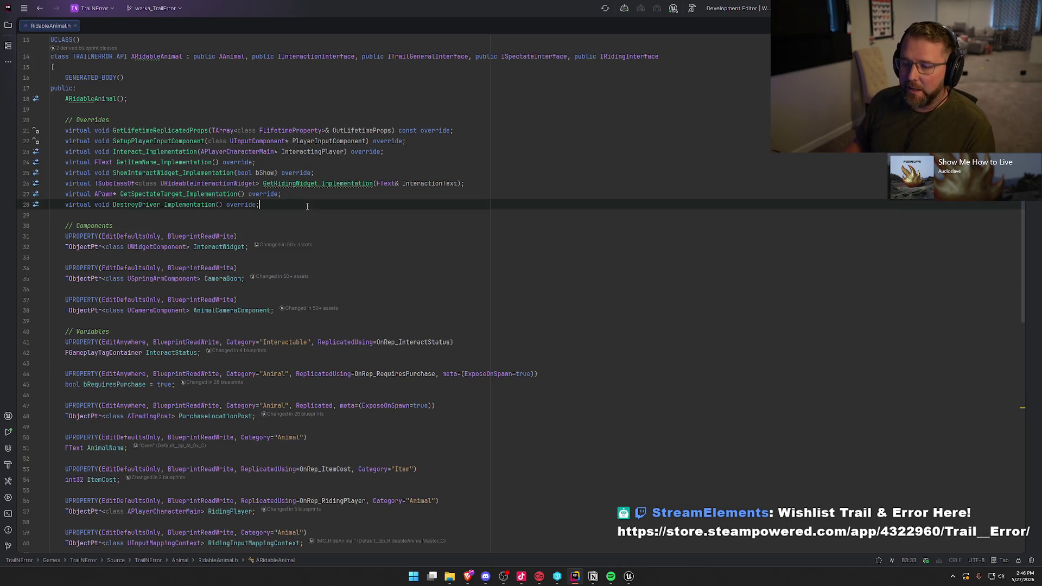
scroll(350, 260, down, 6)
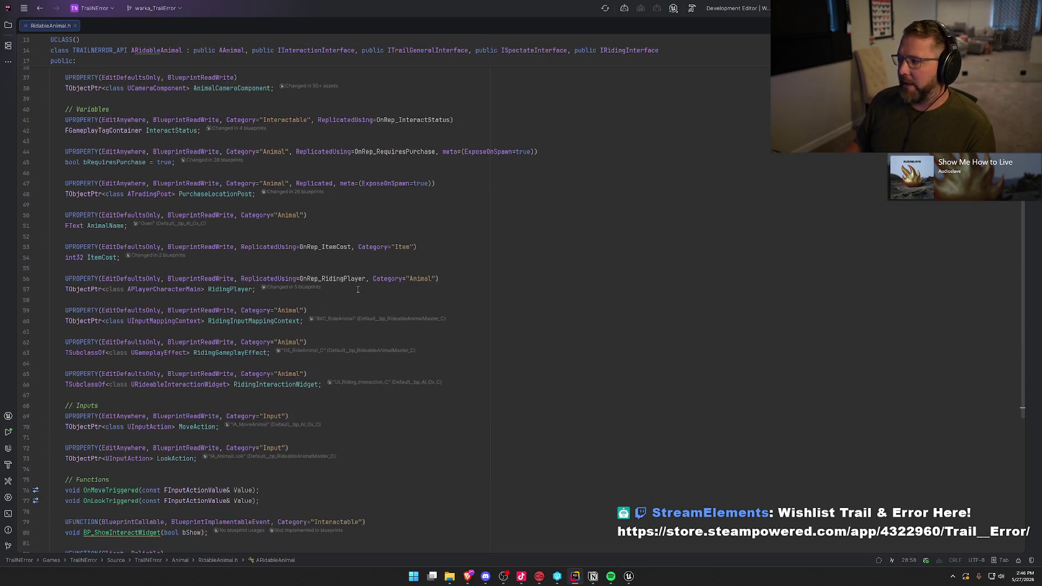
scroll(467, 330, up, 9)
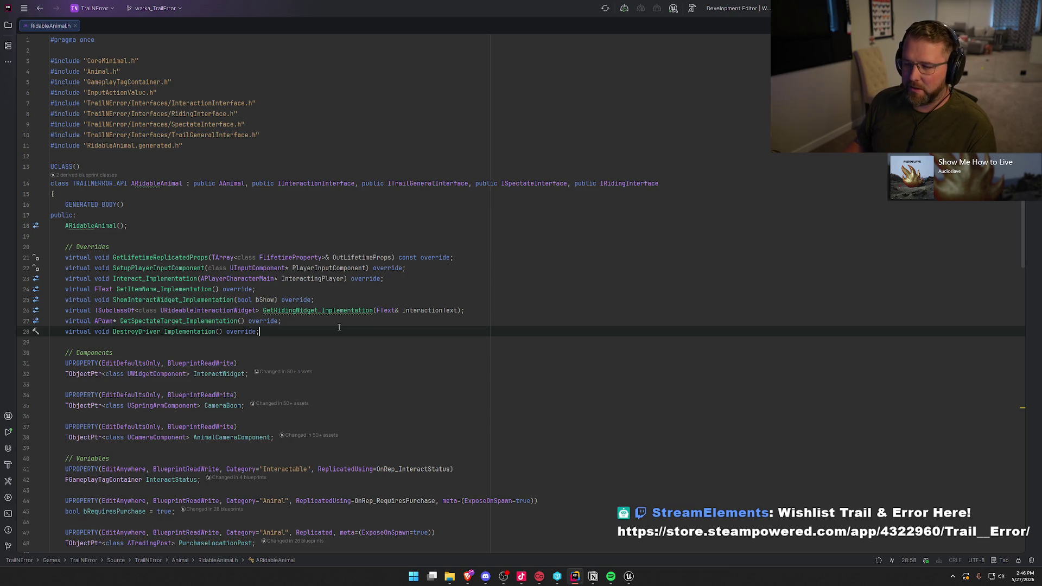
Follow GetLifetimeReplicatedProps on line 21 to its definition in RidableAnimal.cpp
click(163, 257)
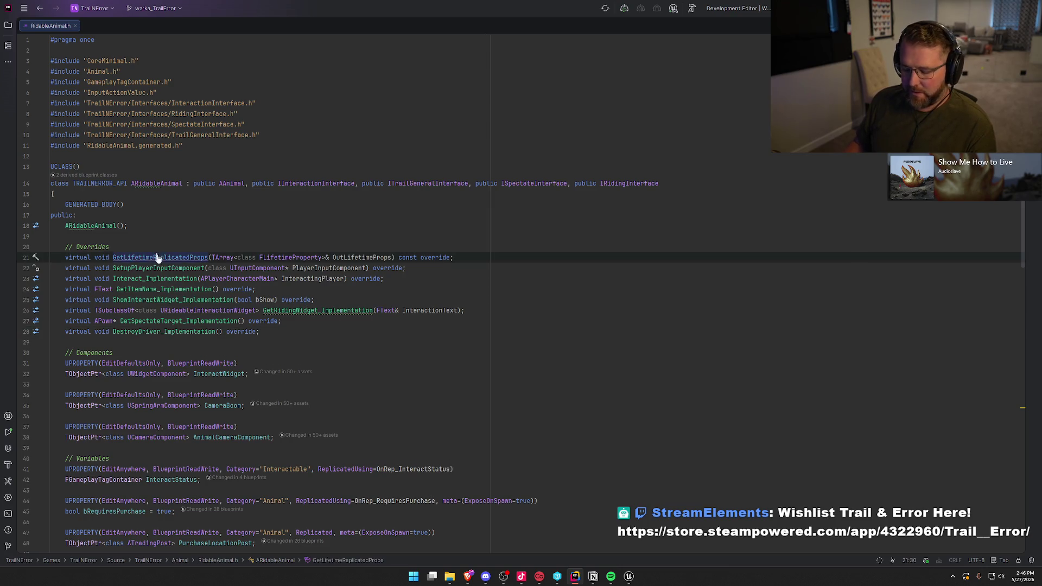
ctrl+click(163, 258)
scroll(347, 272, up, 4)
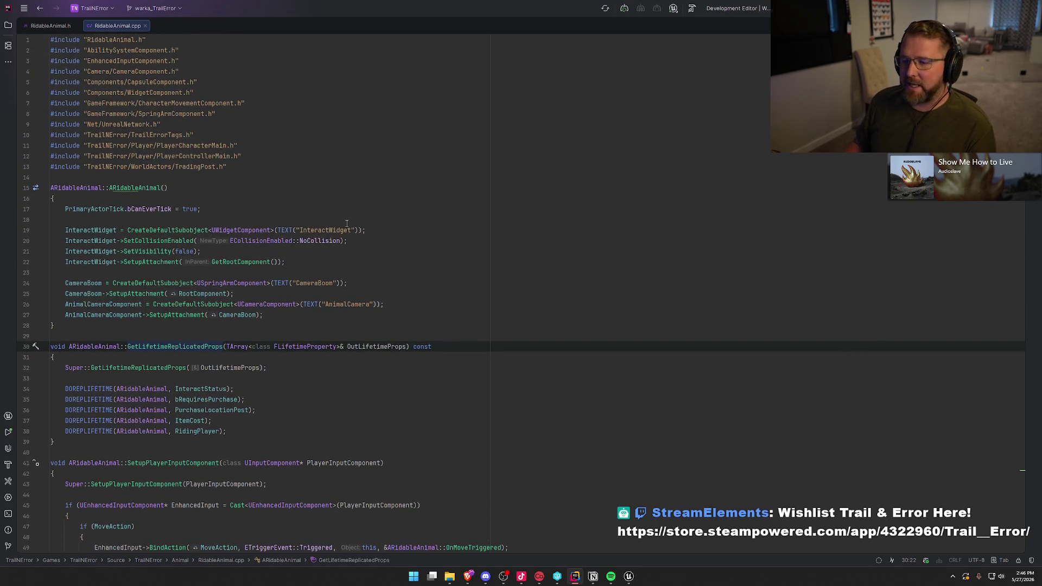
Read RidableAnimal.cpp from the constructor down to DestroyDriver_Implementation, then return to RidableAnimal.h
click(254, 326)
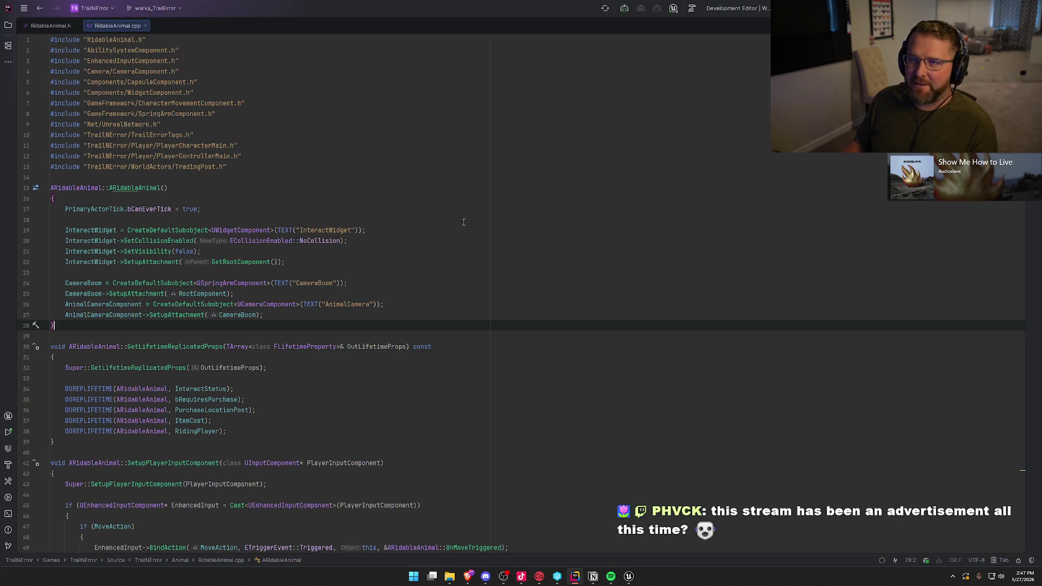
click(346, 197)
scroll(407, 244, down, 15)
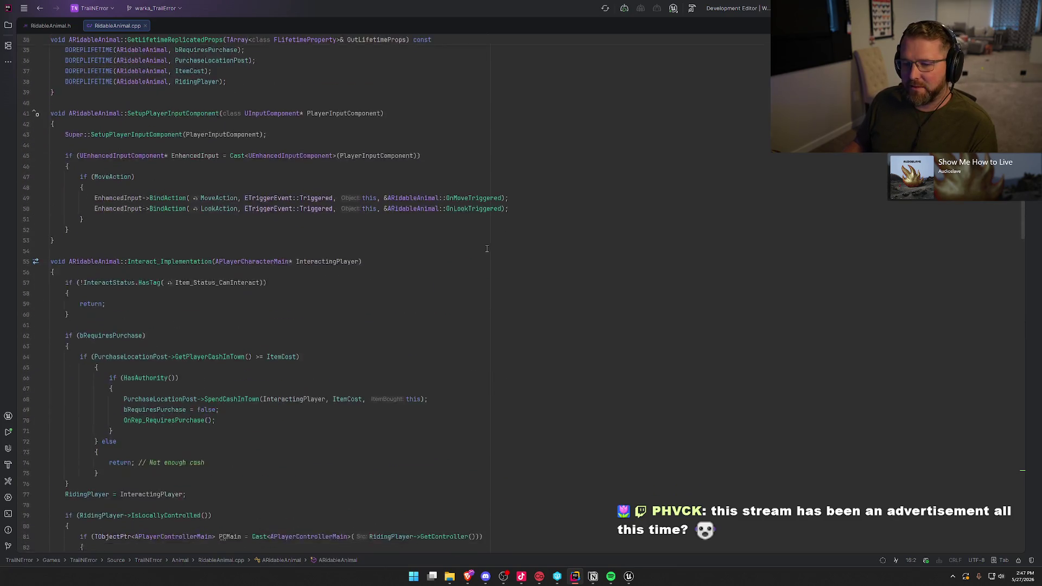
scroll(469, 295, down, 15)
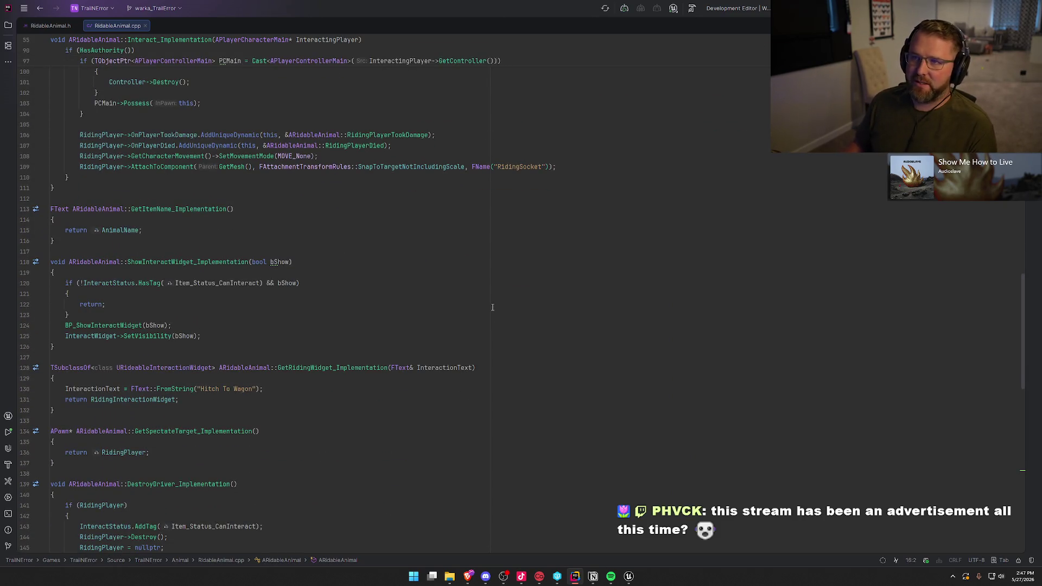
scroll(498, 319, down, 15)
scroll(360, 311, down, 3)
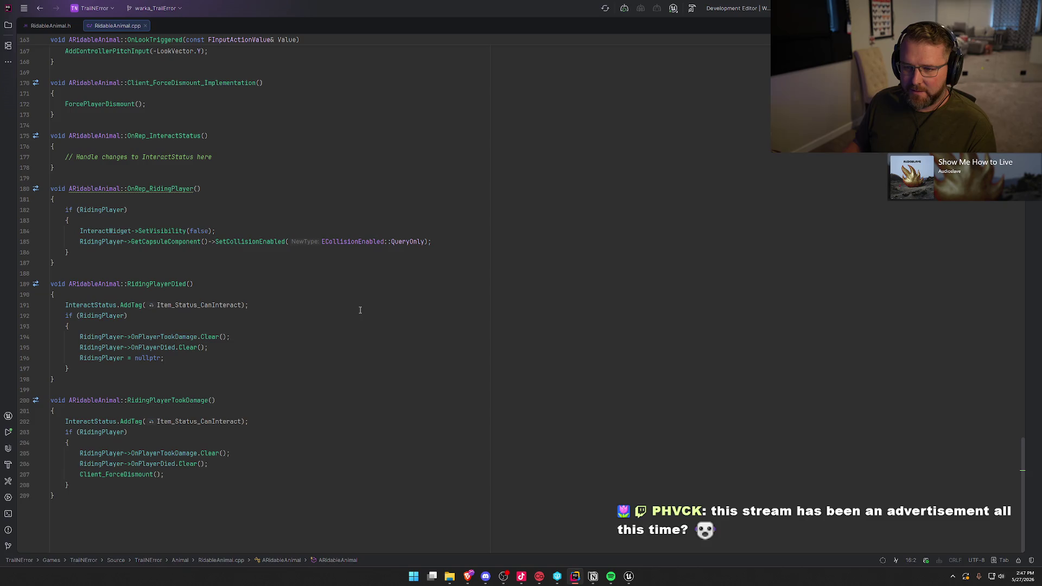
key(ctrl+Tab)
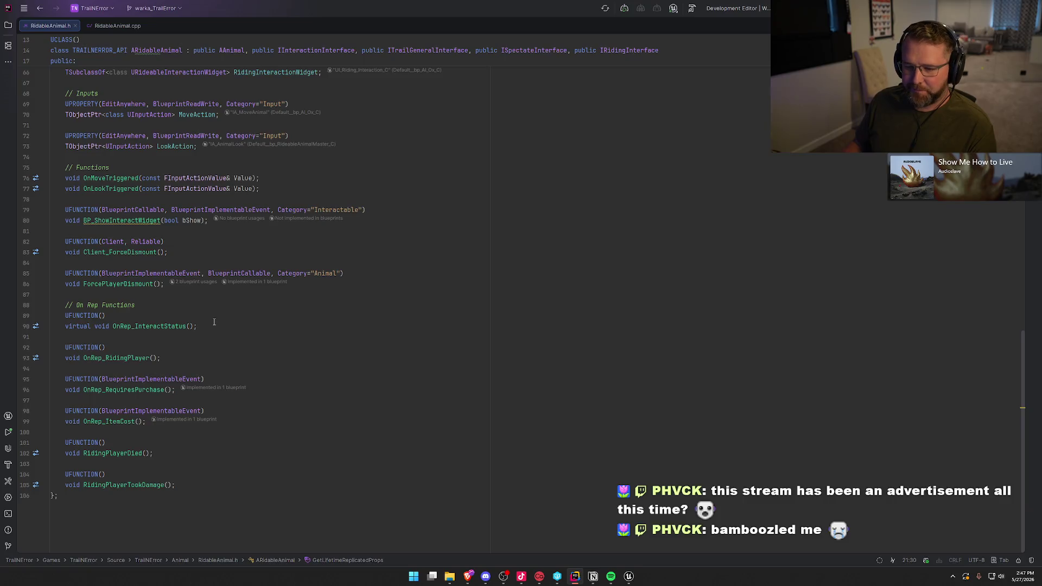
Back in Unreal, move the bp_RideableAnimalMaster tab ahead of bp_AI_Ox
click(629, 577)
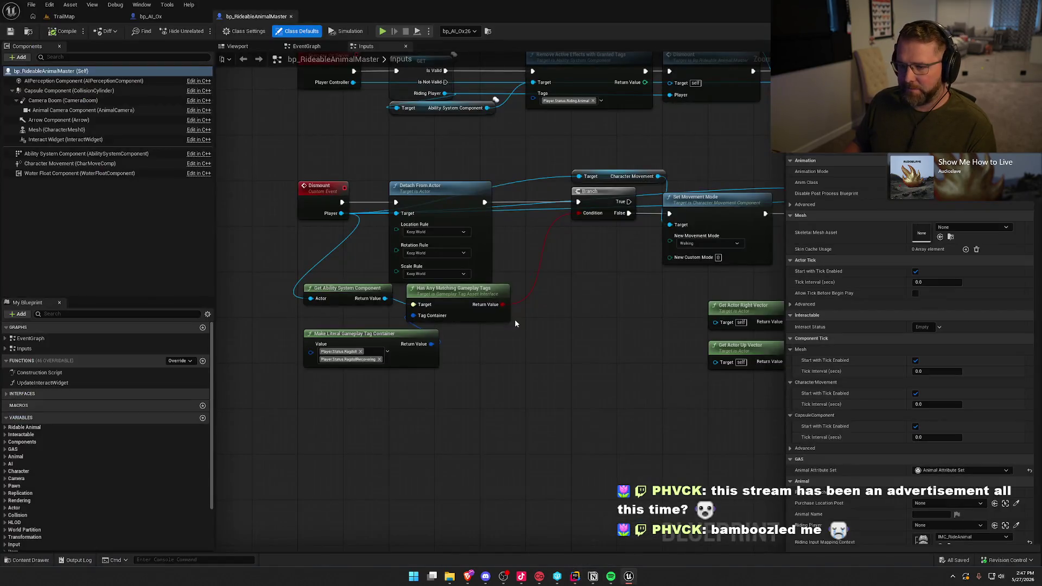
scroll(576, 379, up, 2)
drag(520, 465, 484, 411)
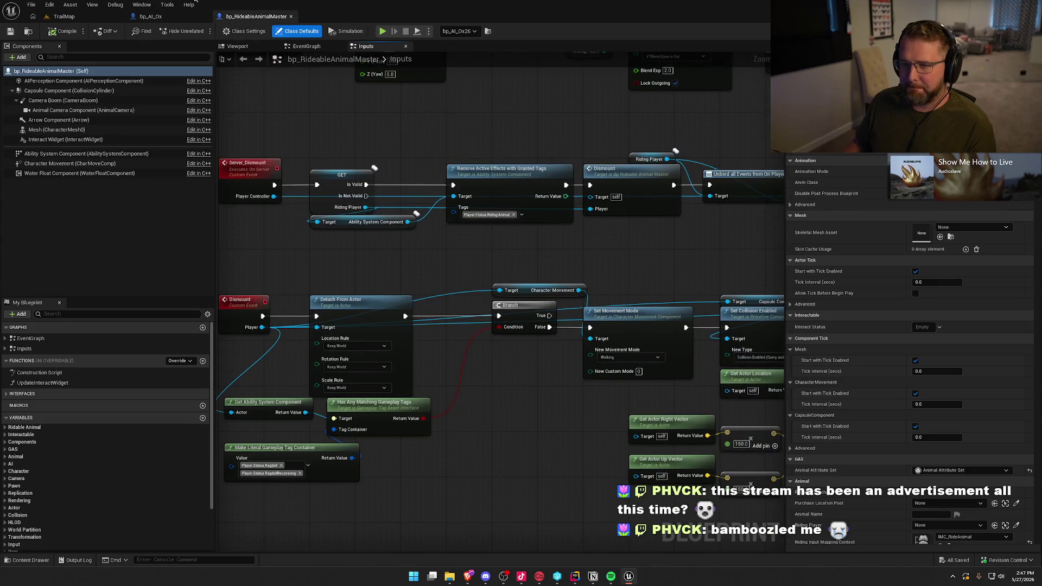
drag(255, 16, 163, 16)
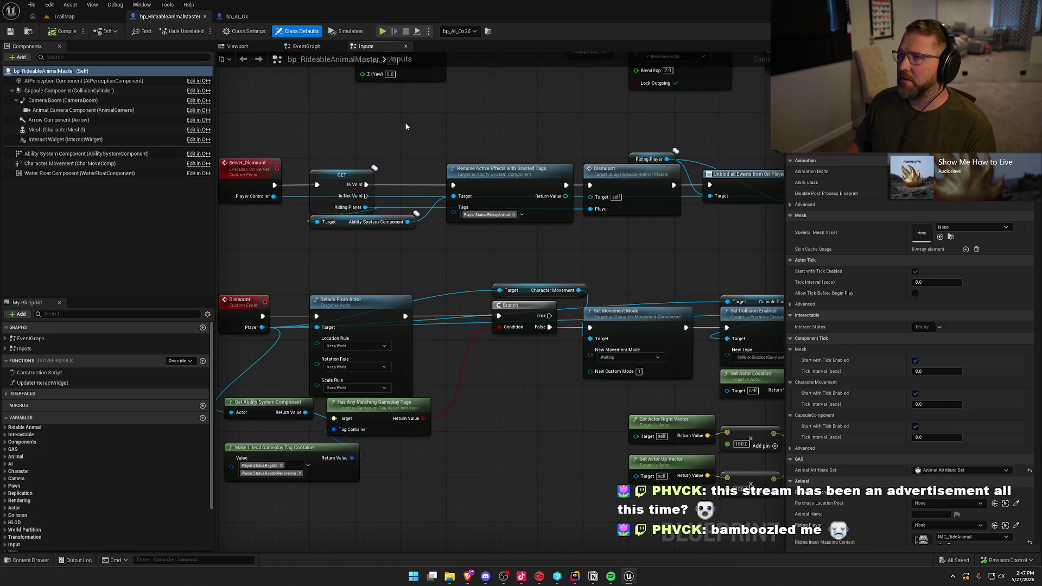
Trace the dismount chain from IA_DismountAnimal through Server_Dismount to the Line Trace By Channel nodes
drag(399, 140, 414, 161)
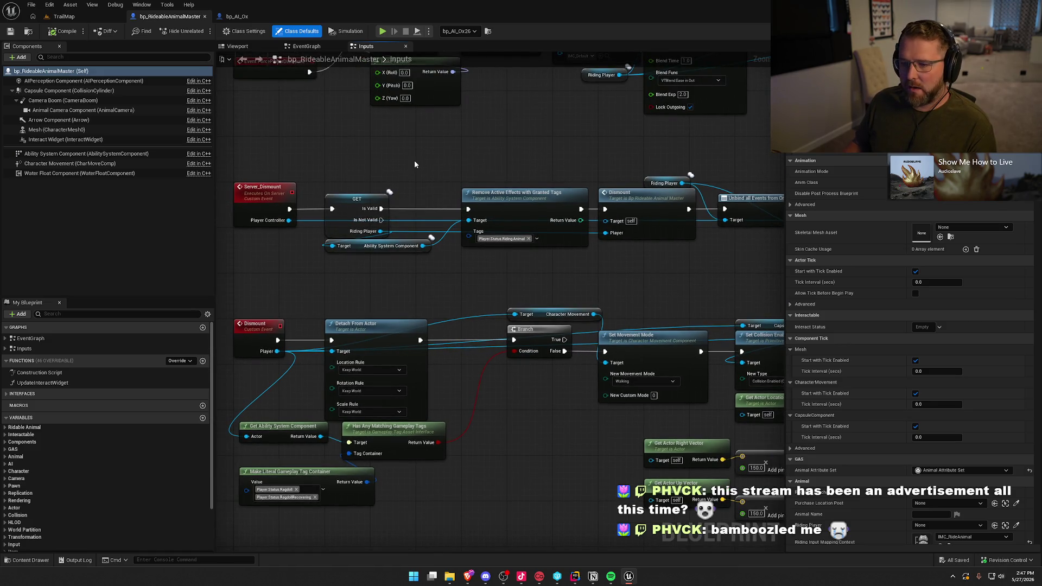
drag(302, 291, 339, 340)
mouse_move(362, 290)
mouse_down()
mouse_move(269, 251)
mouse_move(353, 321)
mouse_move(272, 297)
mouse_up()
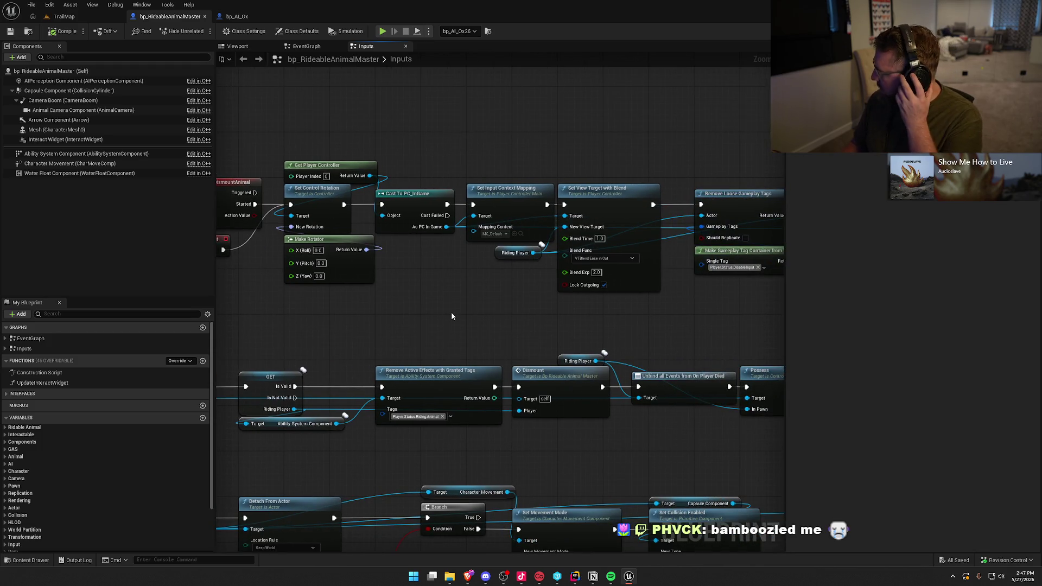
mouse_move(451, 315)
mouse_down()
mouse_move(399, 311)
mouse_move(400, 325)
mouse_up()
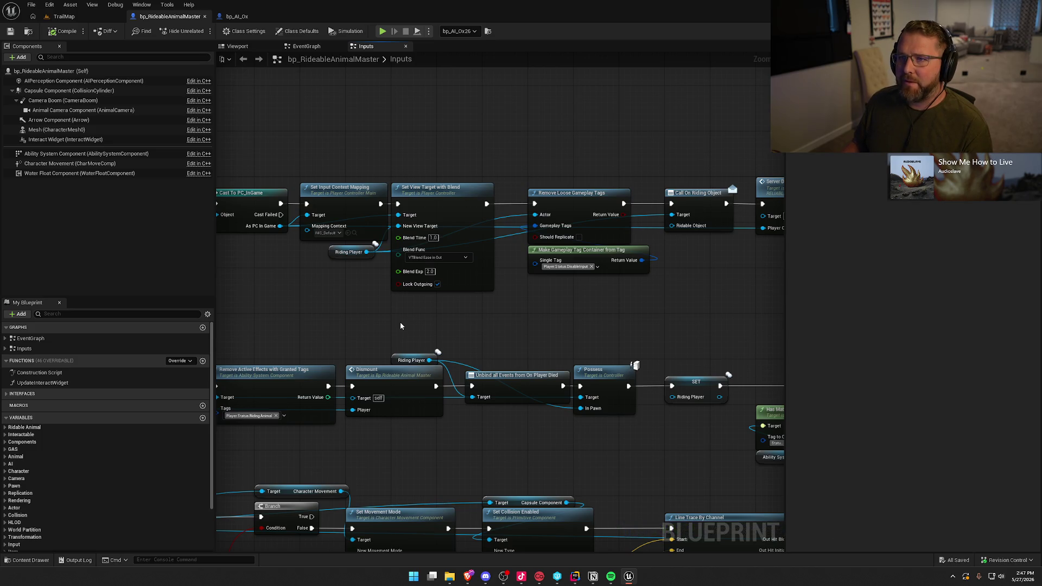
mouse_move(507, 326)
mouse_down()
mouse_move(425, 329)
mouse_move(627, 316)
mouse_up()
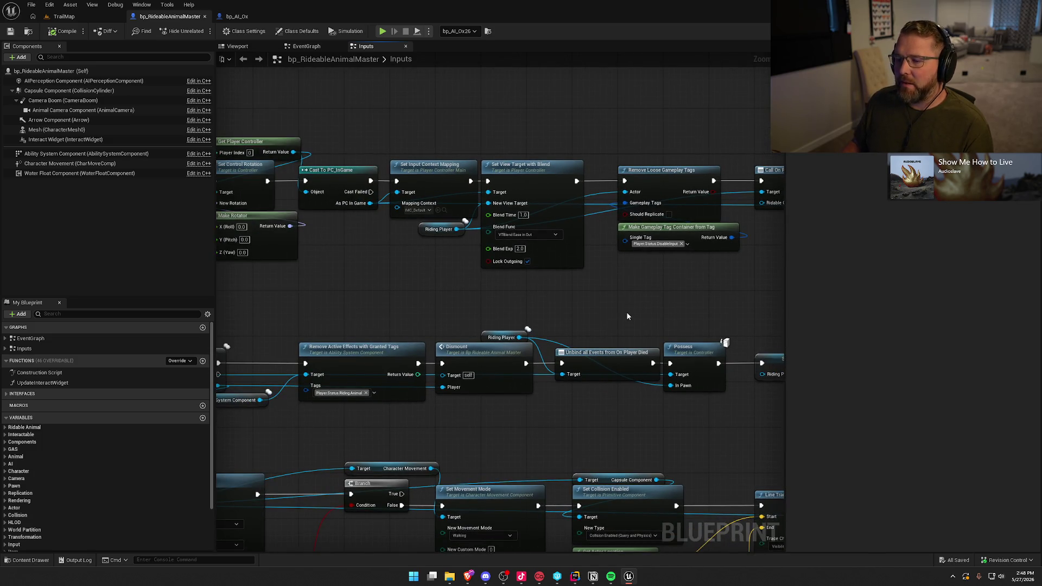
mouse_move(627, 316)
mouse_down()
mouse_move(500, 331)
mouse_move(250, 317)
mouse_up()
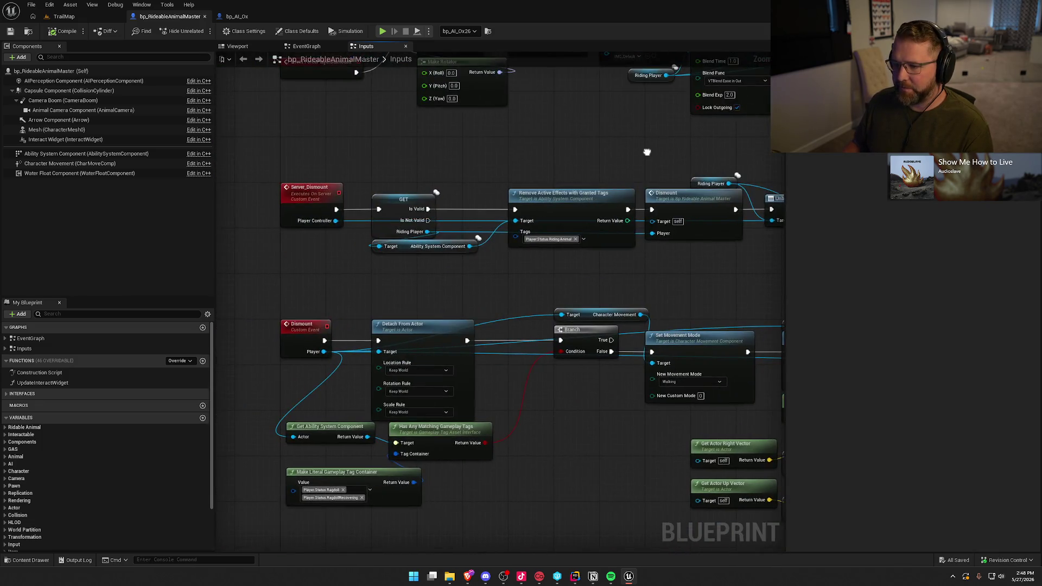
mouse_move(647, 151)
mouse_down()
mouse_move(499, 165)
mouse_move(540, 171)
mouse_up()
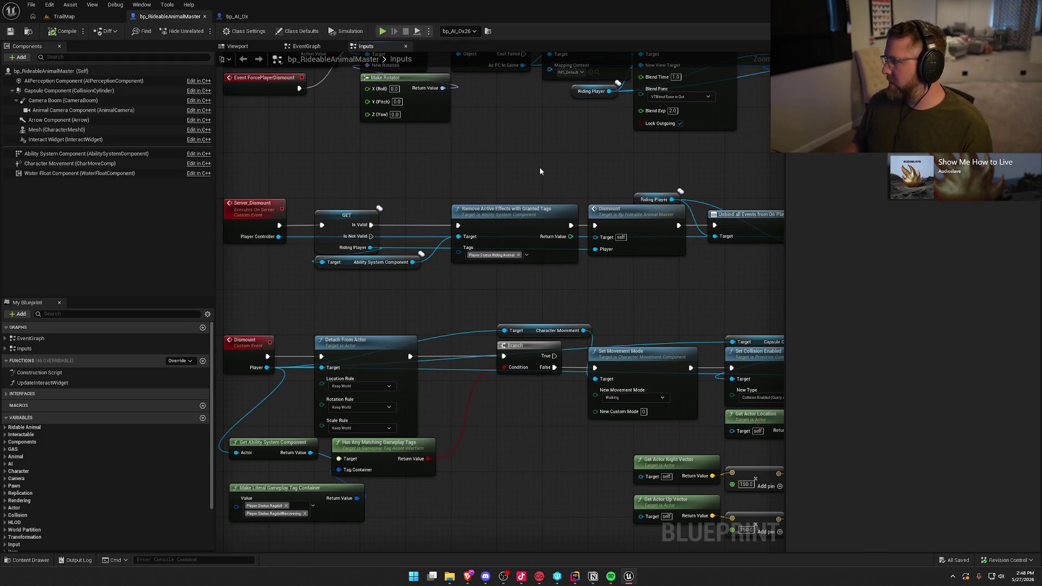
drag(637, 300, 216, 280)
scroll(345, 268, down, 1)
Shift the Branch, Has Matching Gameplay Tag, Add Gameplay Tag and SET nodes left, then switch to bp_AI_Ox
drag(360, 186, 739, 283)
scroll(322, 221, up, 1)
drag(321, 222, 417, 222)
drag(484, 185, 419, 183)
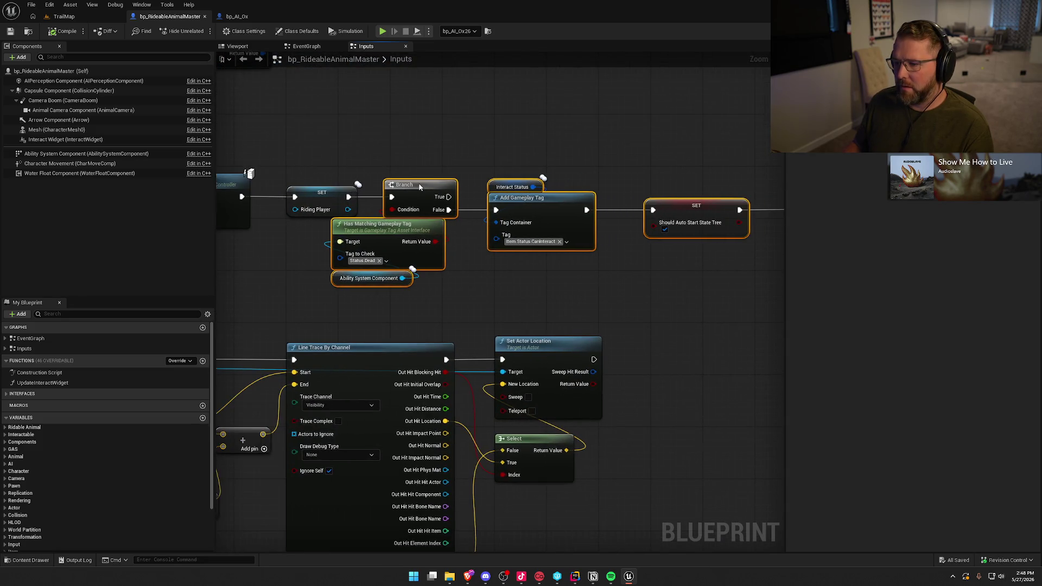
mouse_move(503, 201)
mouse_down()
mouse_move(290, 201)
mouse_move(360, 272)
mouse_move(493, 279)
mouse_move(705, 268)
mouse_up()
click(237, 17)
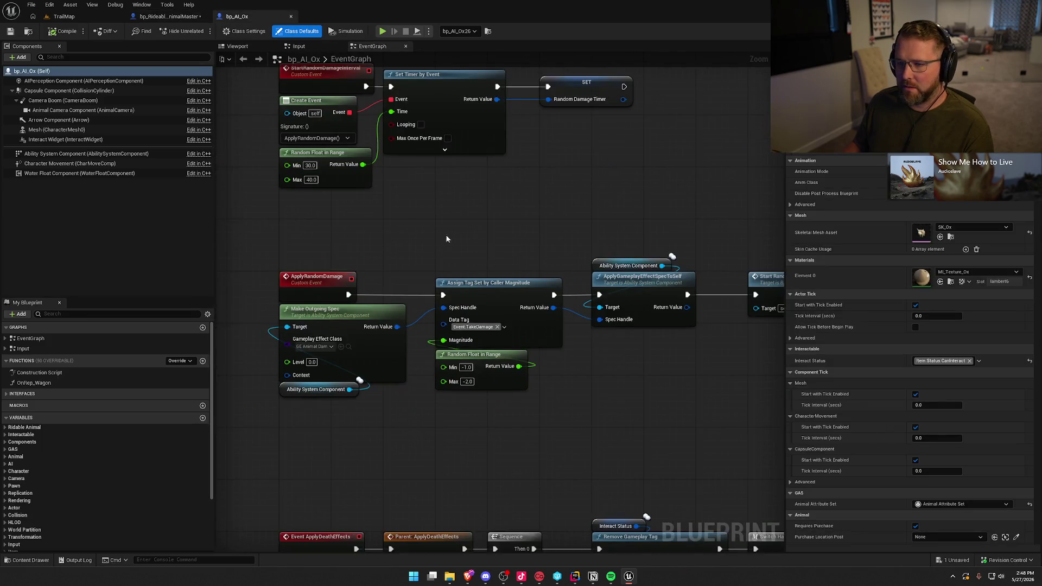
scroll(478, 481, down, 3)
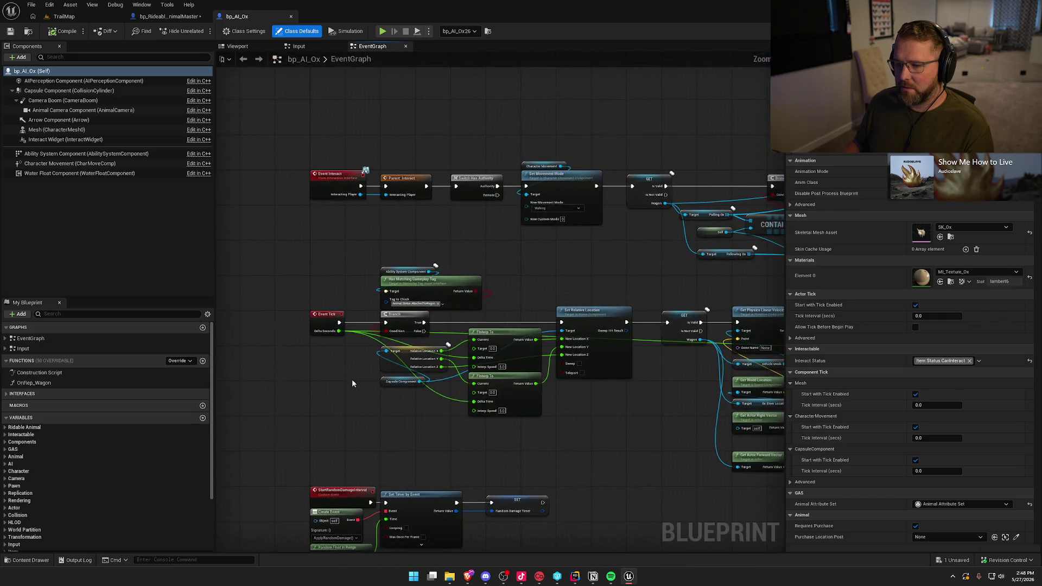
scroll(339, 272, up, 3)
mouse_move(338, 271)
mouse_down()
mouse_move(270, 188)
mouse_move(287, 190)
mouse_up()
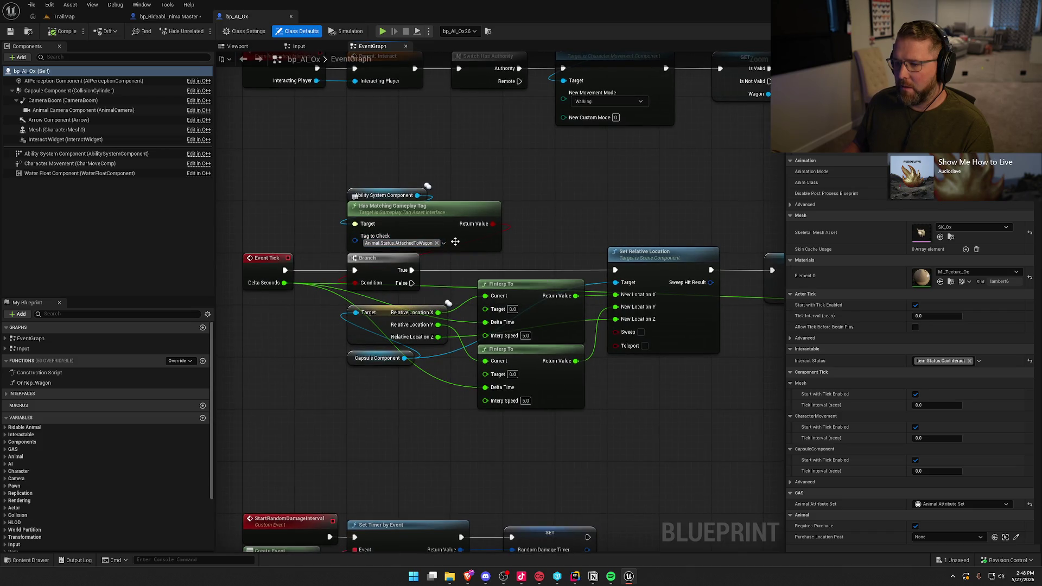
click(550, 187)
mouse_move(549, 187)
mouse_down()
mouse_move(478, 205)
mouse_move(474, 258)
mouse_move(542, 339)
mouse_move(523, 348)
mouse_move(345, 335)
mouse_up()
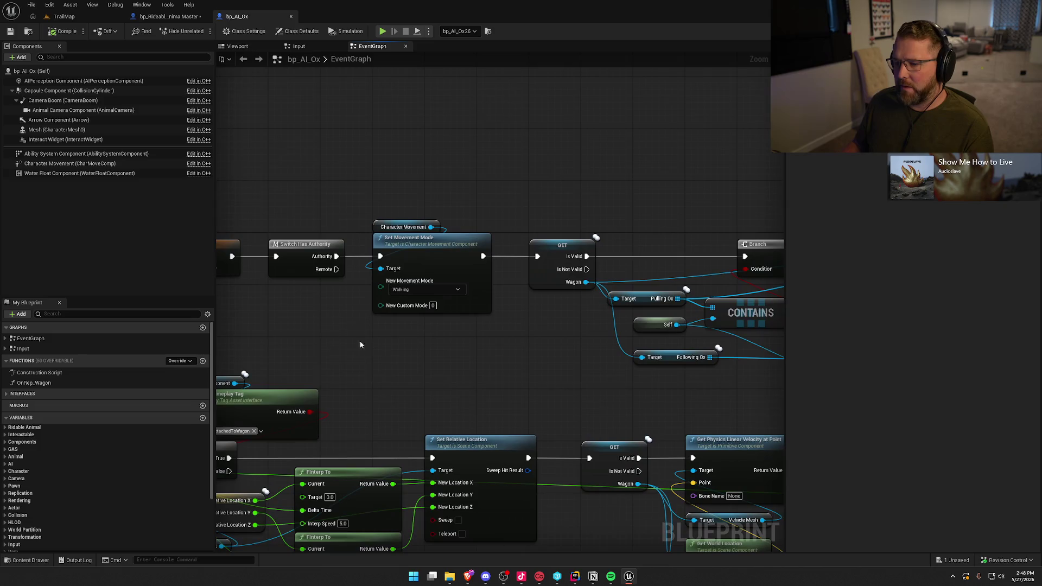
drag(405, 353, 319, 344)
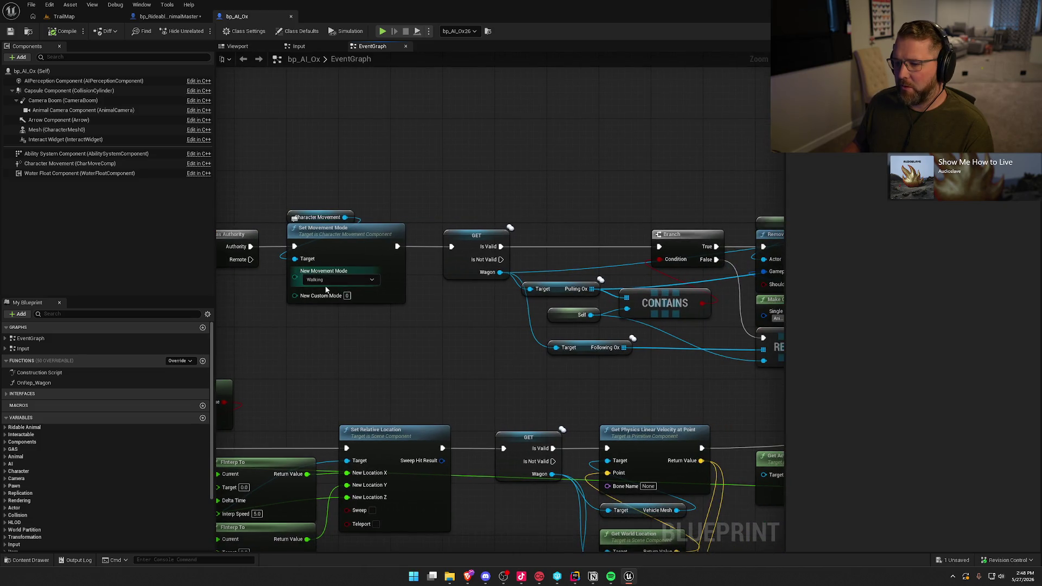
mouse_move(417, 335)
mouse_down()
mouse_move(634, 284)
mouse_move(263, 283)
mouse_up()
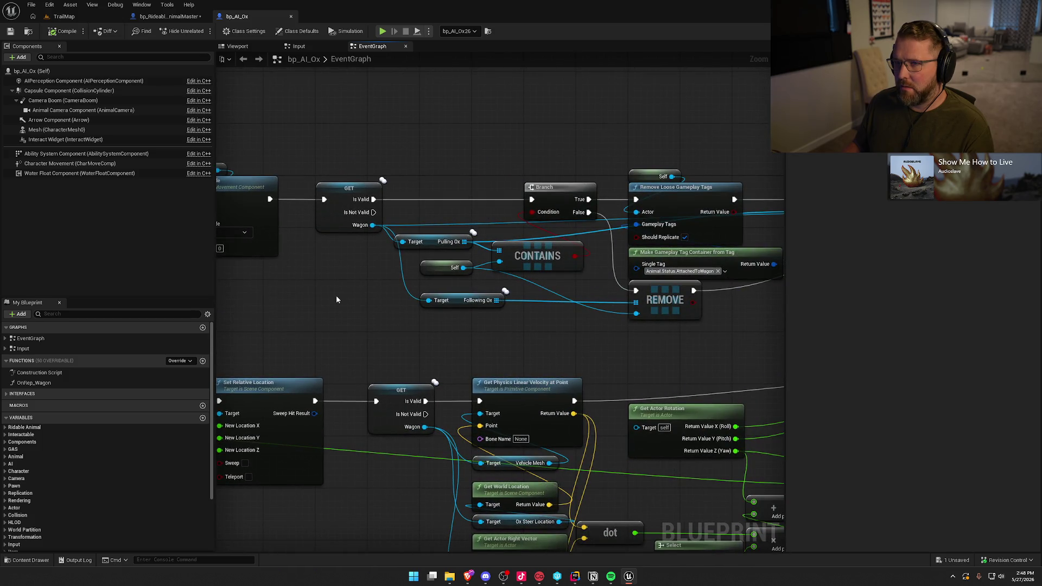
drag(373, 302, 349, 300)
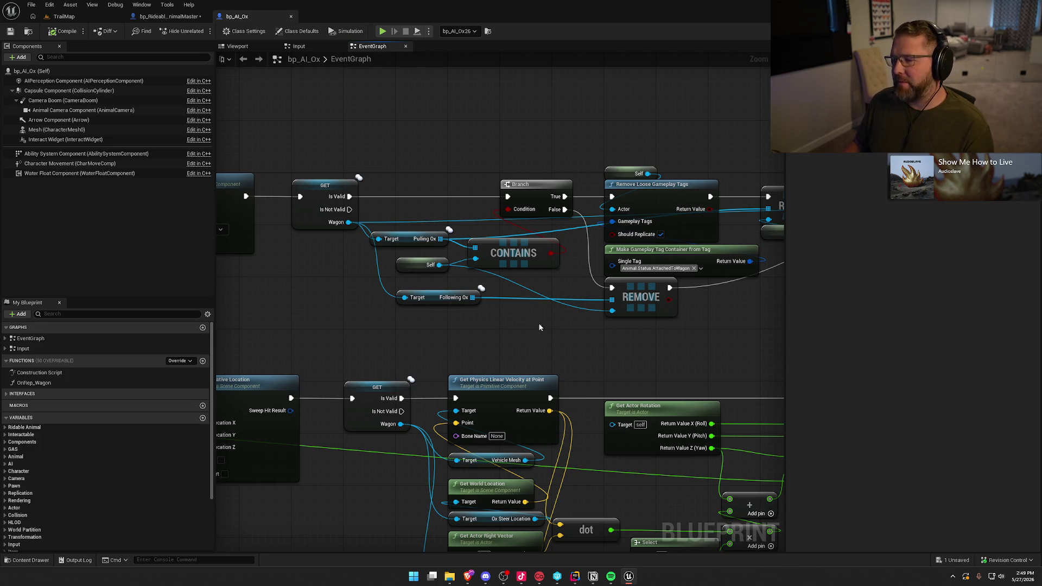
scroll(424, 321, down, 1)
scroll(578, 302, up, 1)
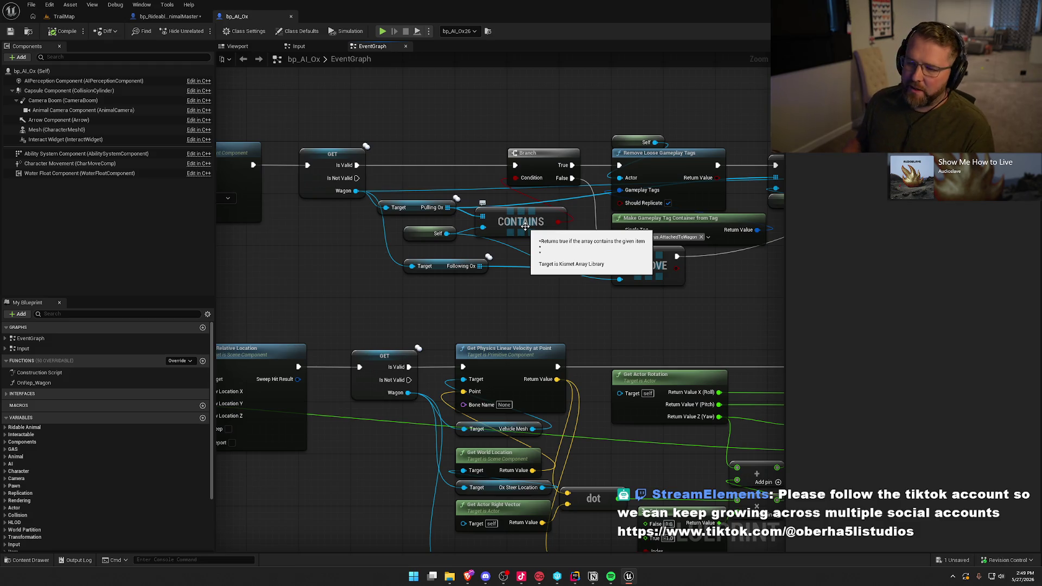
mouse_move(577, 295)
mouse_down()
mouse_move(297, 282)
mouse_move(545, 272)
mouse_up()
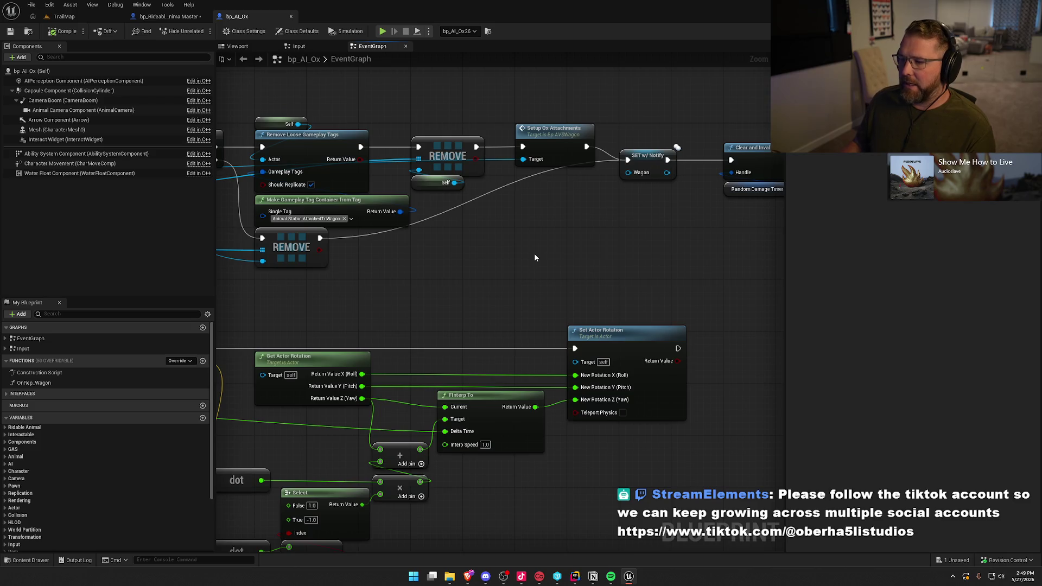
mouse_move(571, 242)
mouse_down()
mouse_move(393, 256)
mouse_move(712, 208)
mouse_move(490, 265)
mouse_move(718, 194)
mouse_move(610, 163)
mouse_move(530, 107)
mouse_move(673, 169)
mouse_up()
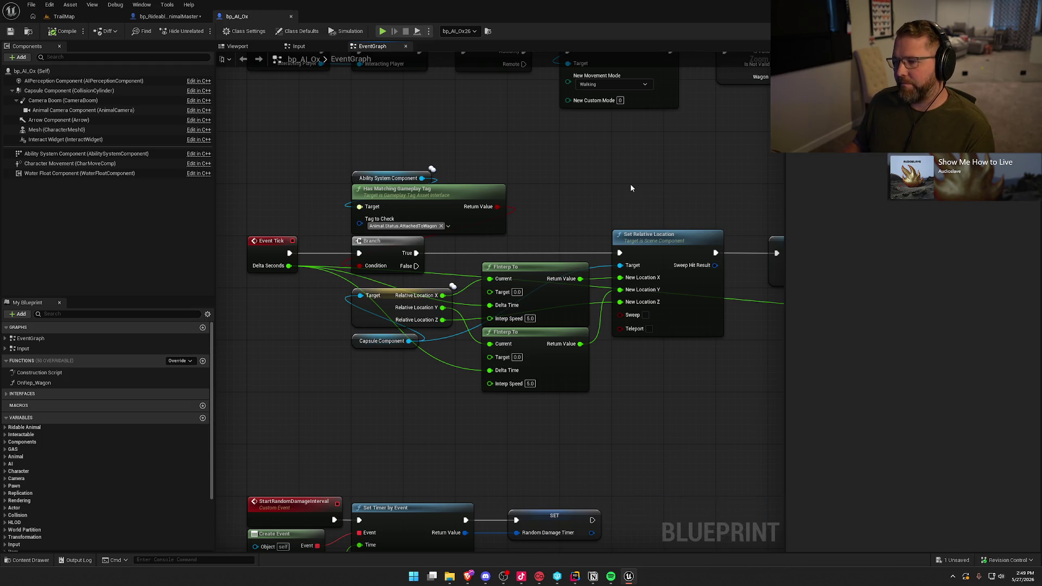
mouse_move(631, 188)
mouse_down()
mouse_move(657, 173)
mouse_move(535, 139)
mouse_up()
mouse_move(562, 363)
mouse_down()
mouse_move(540, 284)
mouse_move(545, 243)
mouse_move(597, 244)
mouse_move(519, 293)
mouse_move(655, 251)
mouse_move(567, 266)
mouse_up()
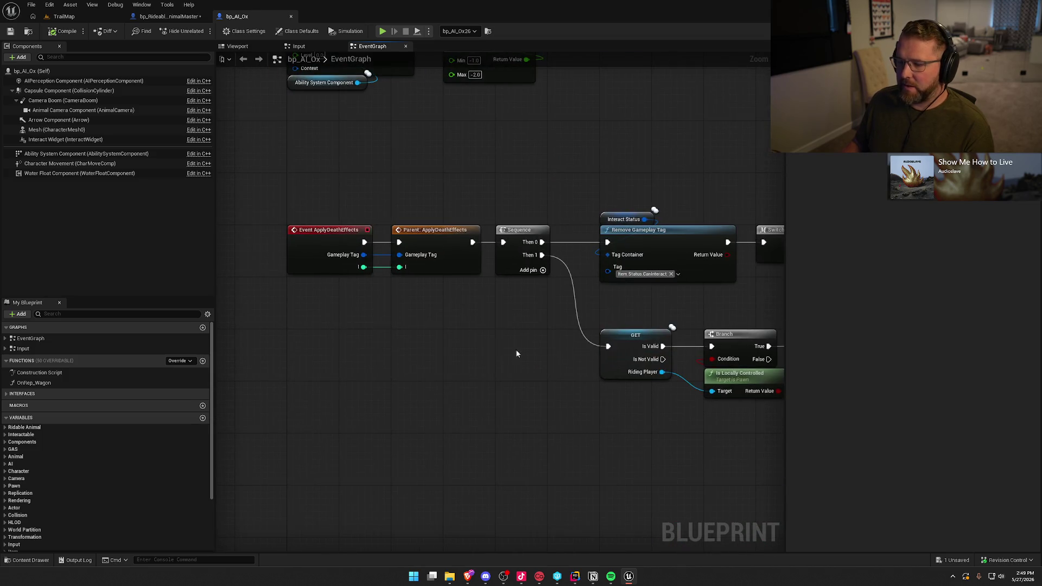
scroll(503, 355, down, 3)
scroll(506, 358, down, 2)
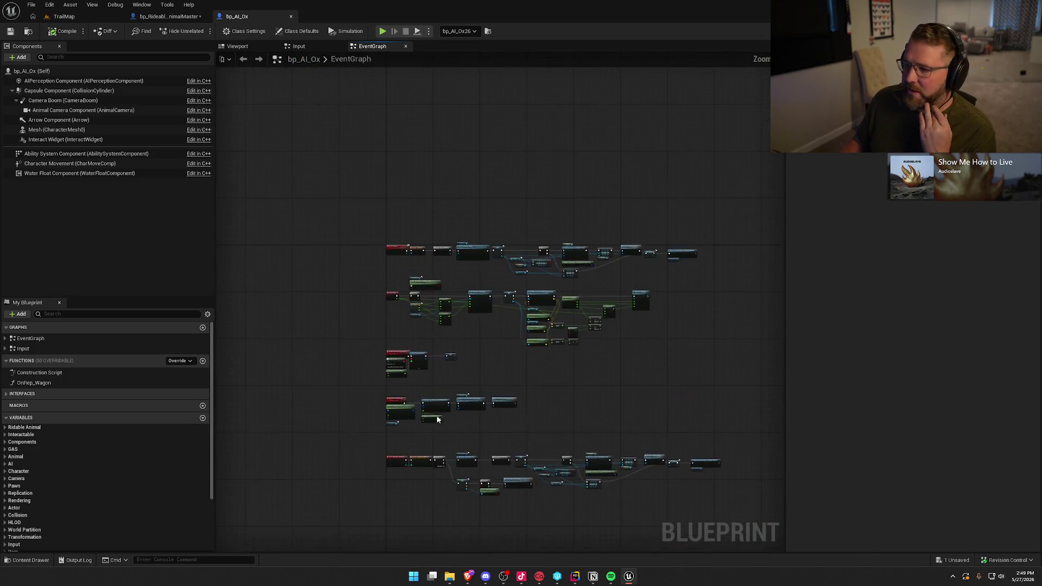
scroll(492, 340, up, 1)
drag(493, 340, 530, 298)
scroll(492, 354, up, 4)
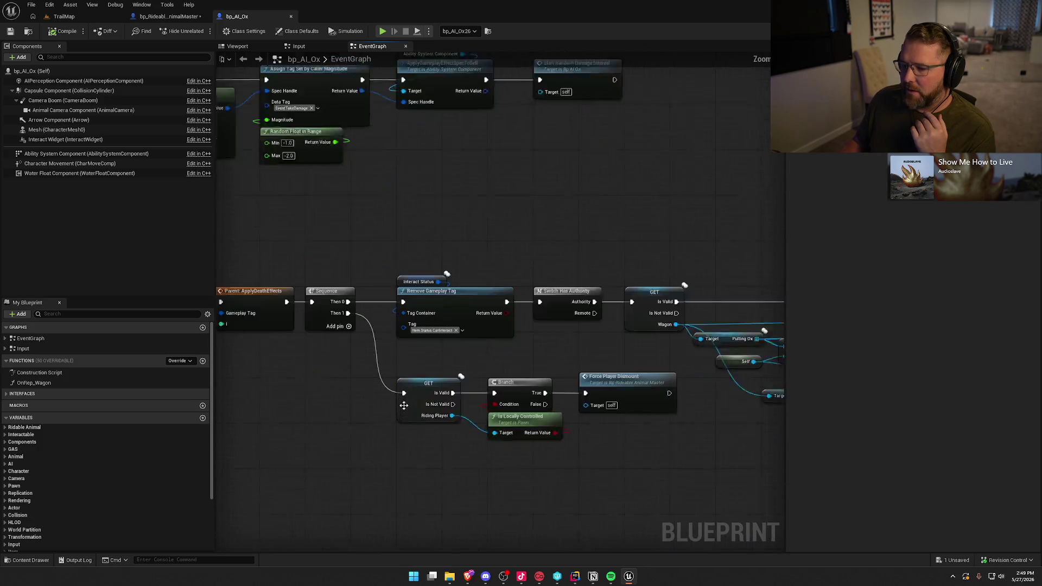
drag(545, 353, 295, 345)
scroll(296, 346, down, 1)
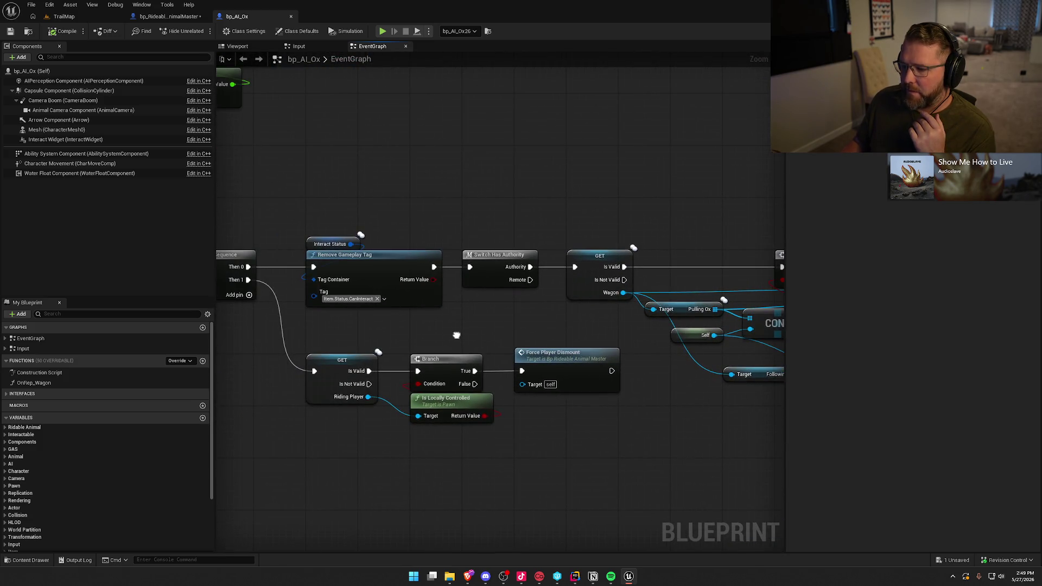
scroll(488, 324, up, 1)
drag(497, 465, 242, 434)
mouse_move(643, 538)
mouse_down()
mouse_move(481, 473)
mouse_move(362, 441)
mouse_move(567, 402)
mouse_move(660, 425)
mouse_up()
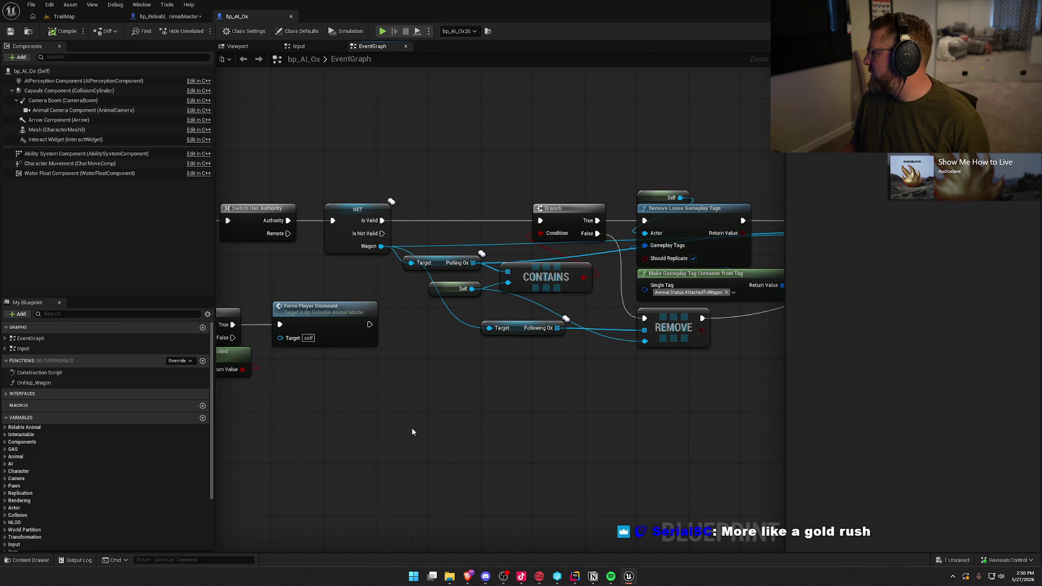
mouse_move(346, 380)
mouse_down()
mouse_move(330, 400)
mouse_move(475, 421)
mouse_move(698, 367)
mouse_up()
mouse_move(244, 381)
mouse_down()
mouse_move(407, 381)
mouse_move(437, 304)
mouse_move(487, 341)
mouse_up()
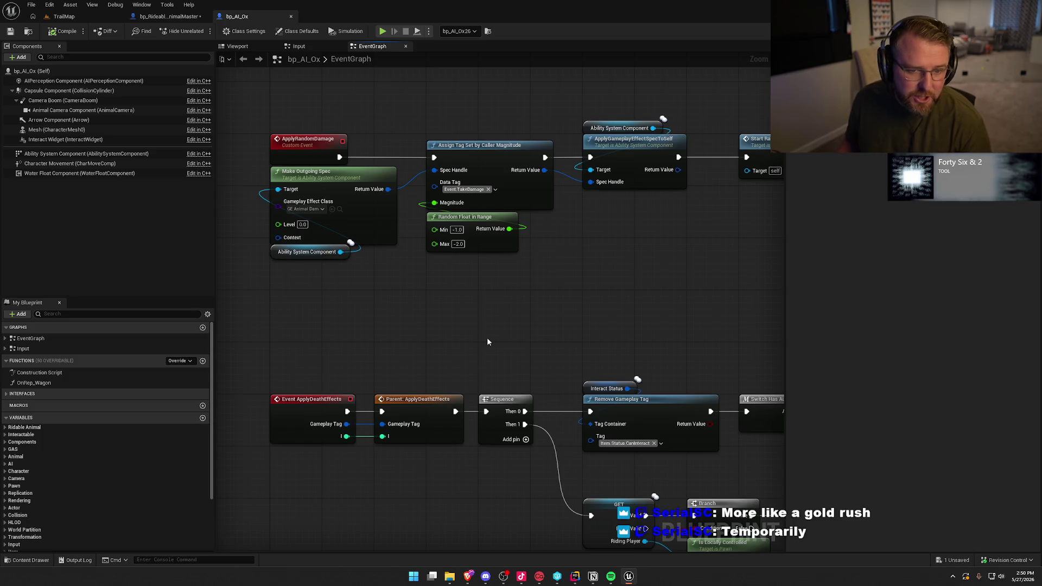
Move the bottom ApplyDeathEffects node group up beneath the ApplyRandomDamage chain
scroll(440, 350, down, 6)
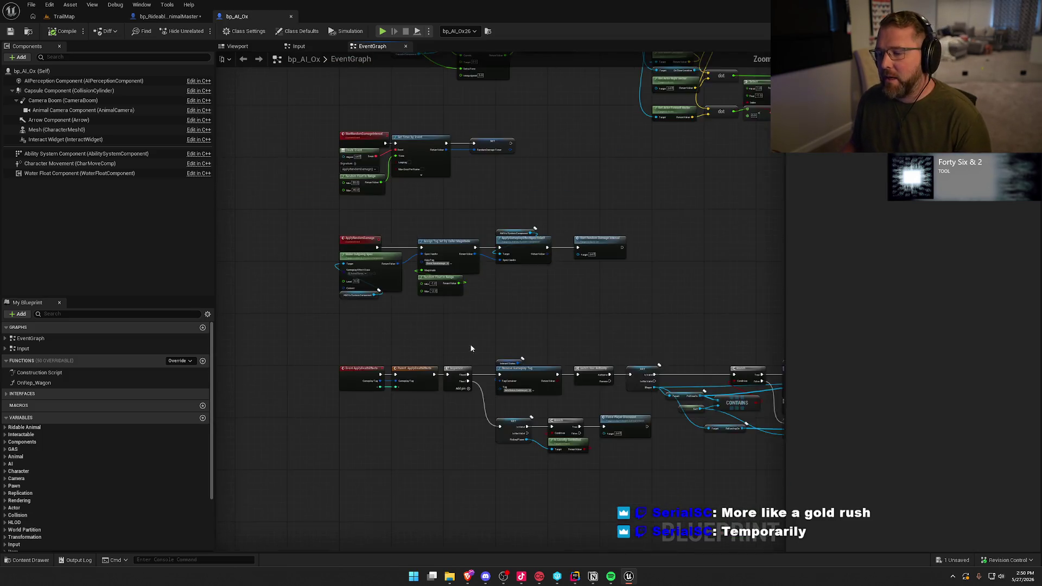
drag(629, 375, 219, 277)
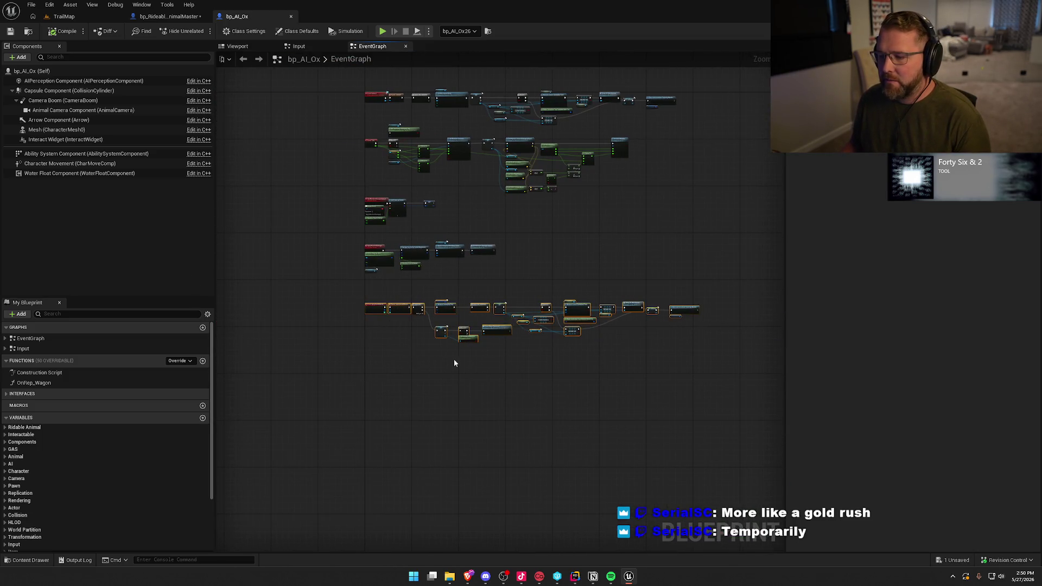
drag(754, 384, 265, 288)
scroll(405, 307, up, 6)
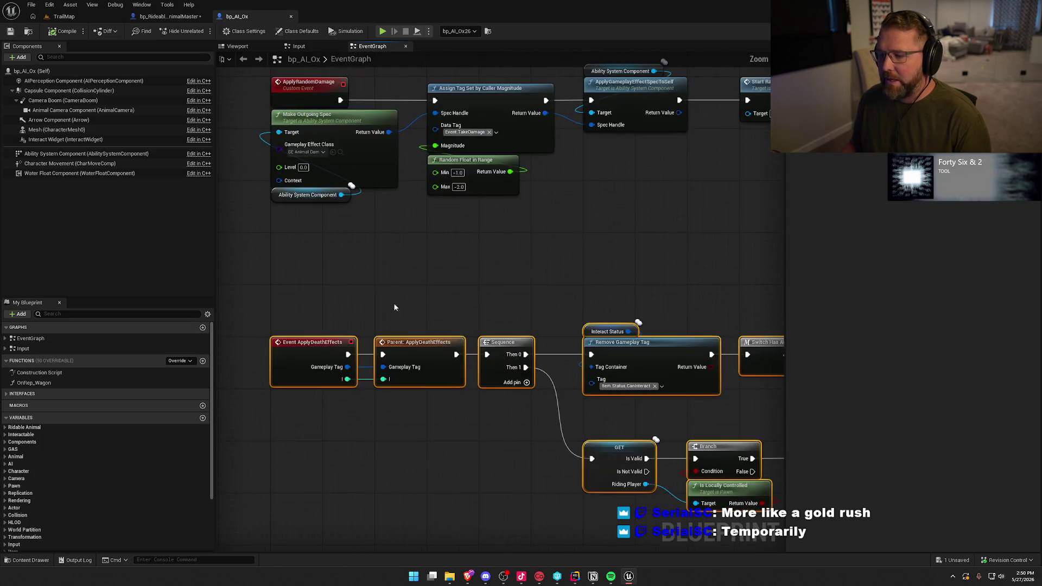
drag(304, 316, 304, 231)
click(367, 349)
Select the lower node groups and pan to the GET, Contains and physics nodes
scroll(491, 318, down, 6)
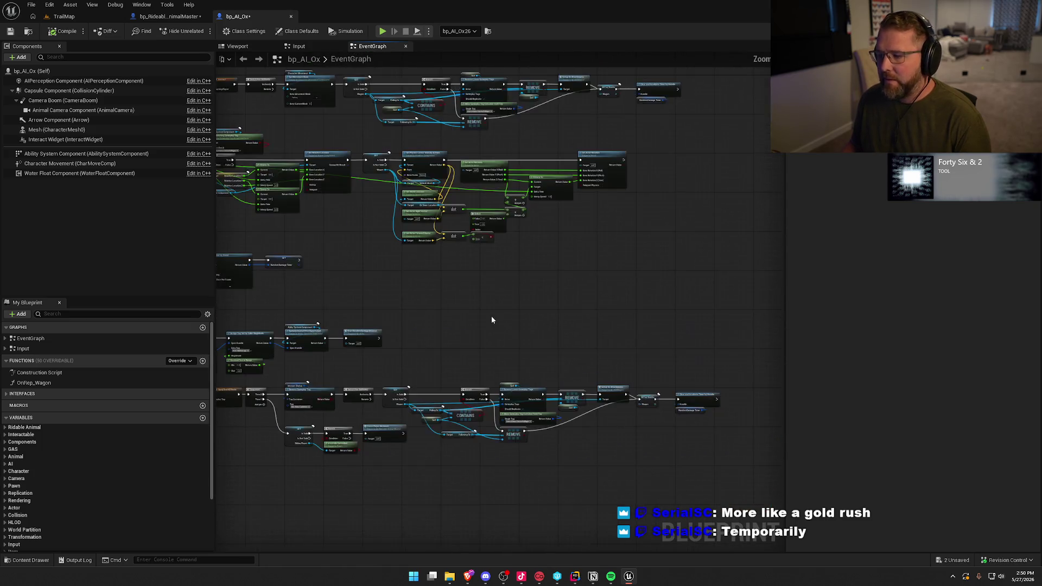
scroll(610, 294, down, 2)
mouse_move(640, 337)
mouse_down()
mouse_move(291, 240)
mouse_move(225, 207)
mouse_up()
scroll(249, 226, up, 5)
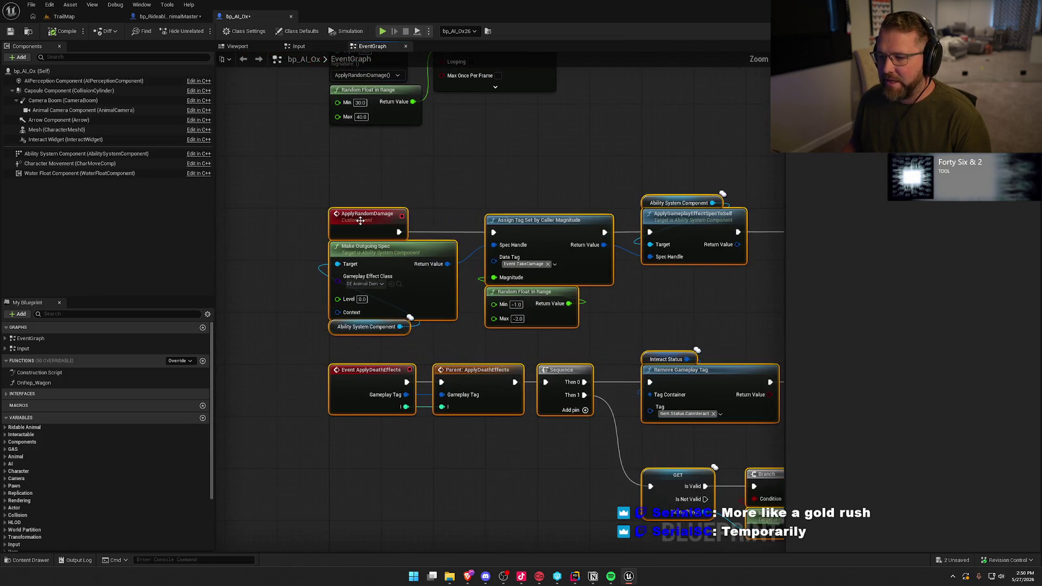
scroll(333, 314, down, 3)
scroll(531, 358, up, 3)
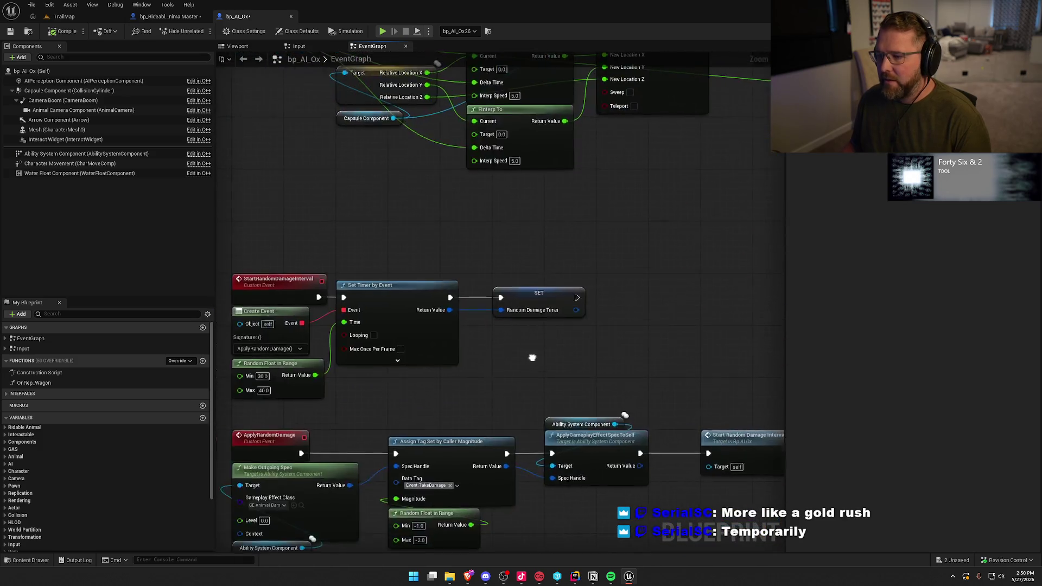
drag(526, 372, 530, 513)
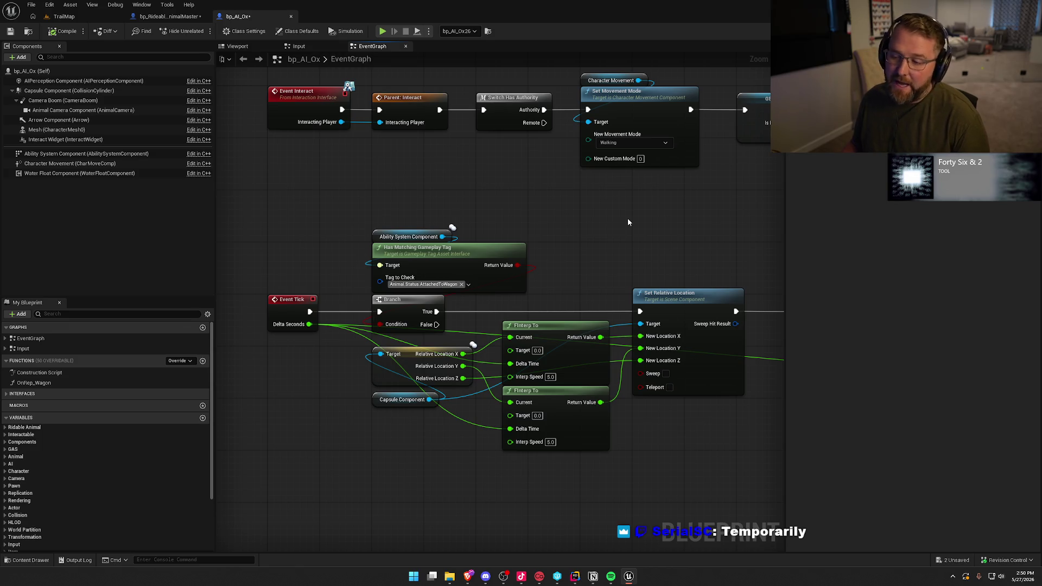
mouse_move(628, 222)
mouse_down()
mouse_move(393, 197)
mouse_move(576, 184)
mouse_move(622, 148)
mouse_up()
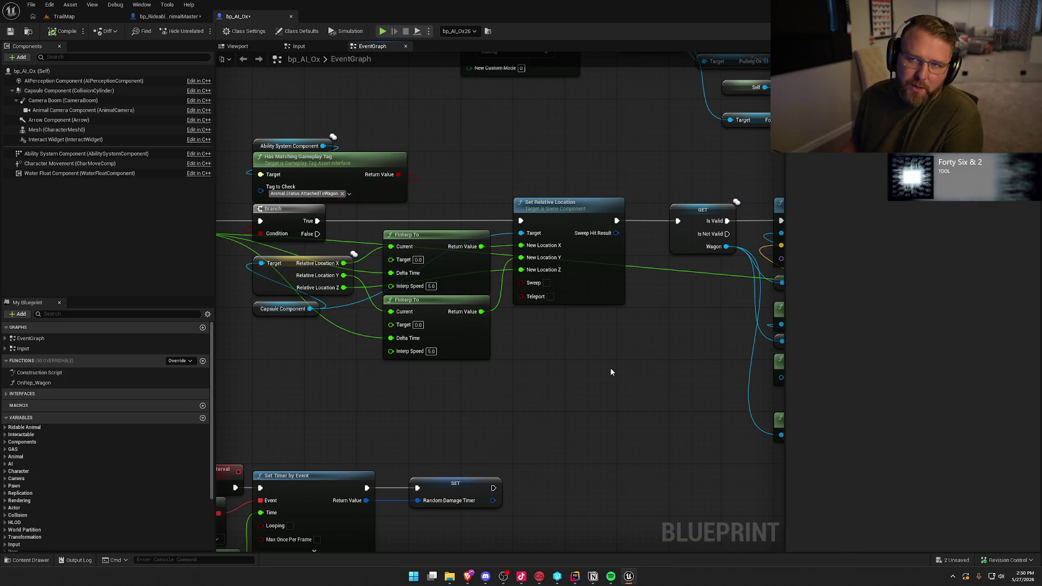
mouse_move(613, 367)
mouse_down()
mouse_move(430, 379)
mouse_move(244, 360)
mouse_up()
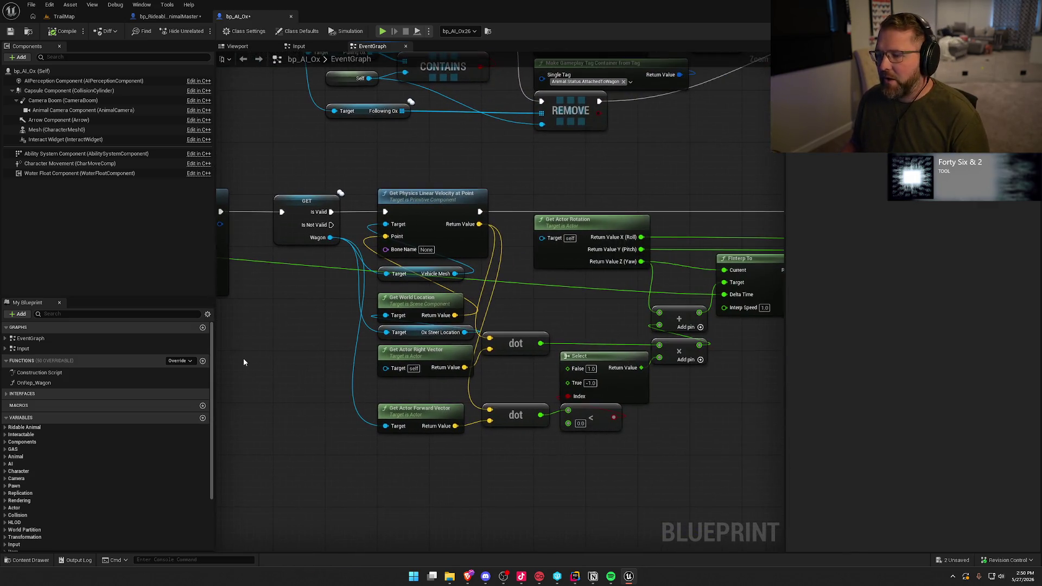
mouse_move(421, 488)
mouse_down()
mouse_move(391, 447)
mouse_move(400, 447)
mouse_up()
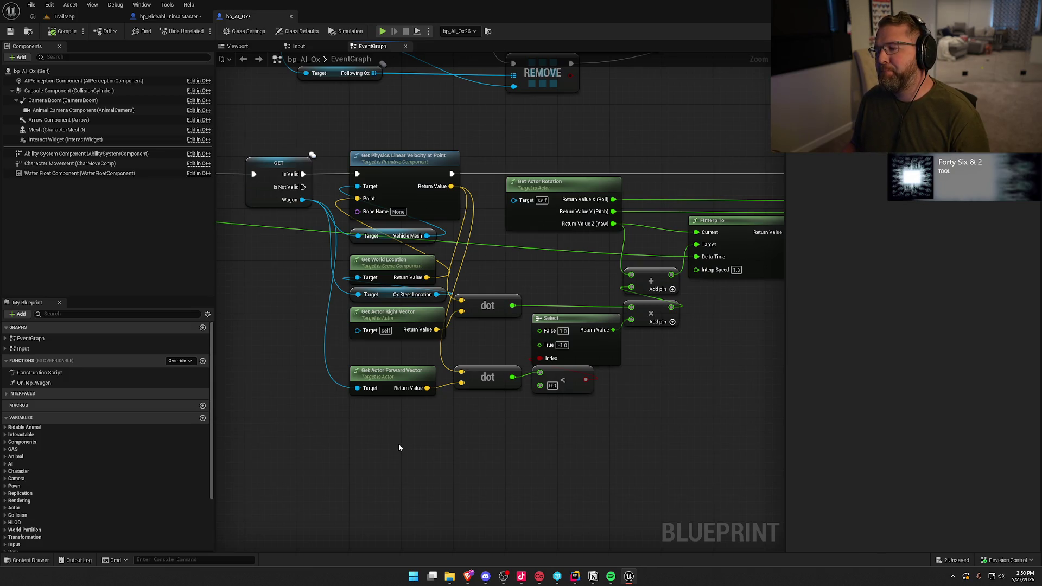
mouse_move(456, 437)
mouse_down()
mouse_move(330, 454)
mouse_move(539, 443)
mouse_up()
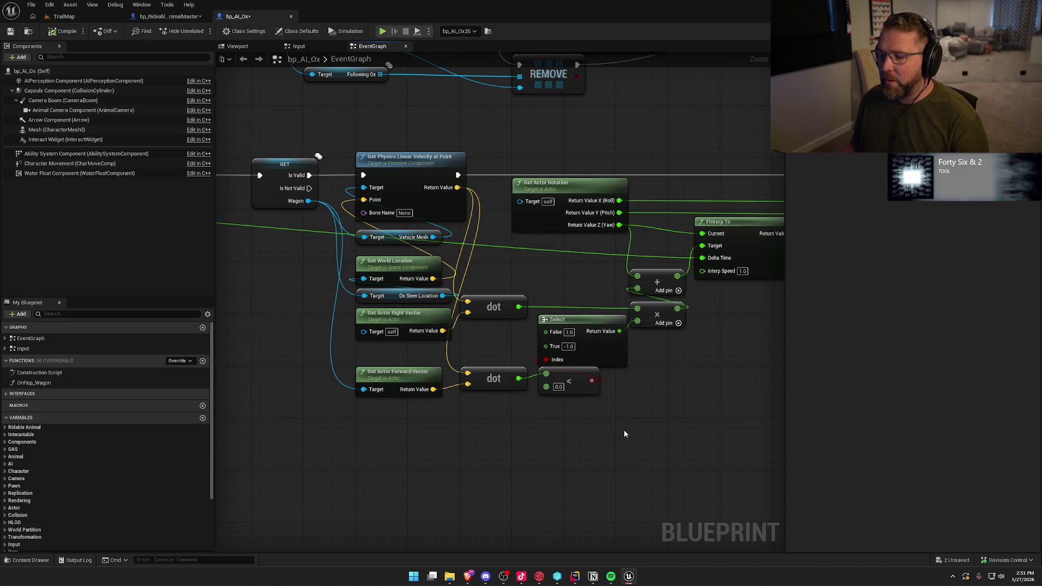
mouse_move(657, 423)
mouse_down()
mouse_move(488, 402)
mouse_move(546, 383)
mouse_move(633, 421)
mouse_up()
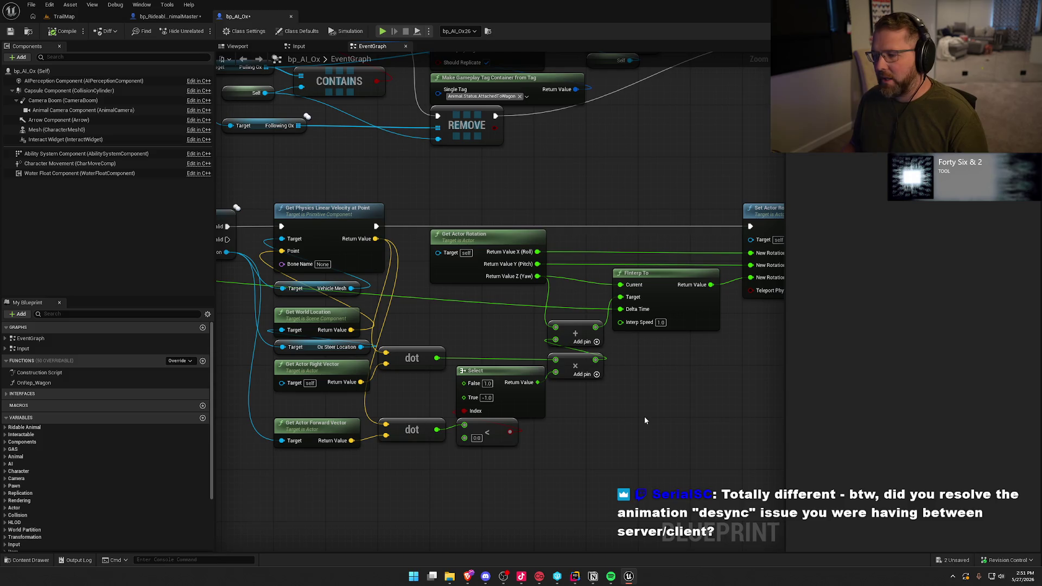
mouse_move(634, 444)
mouse_down()
mouse_move(419, 459)
mouse_move(627, 525)
mouse_up()
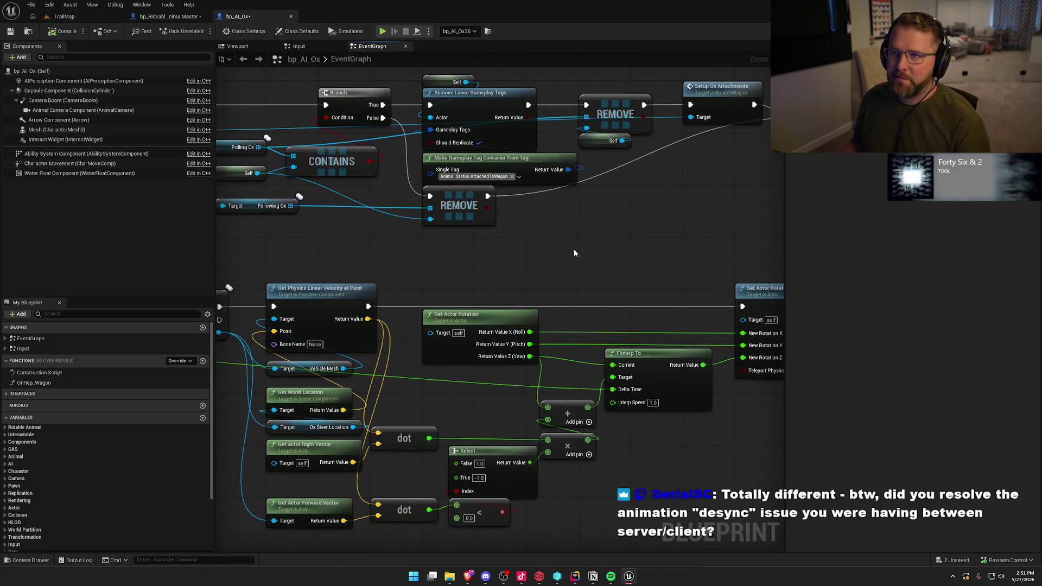
mouse_move(413, 266)
mouse_down()
mouse_move(611, 282)
mouse_move(754, 277)
mouse_up()
mouse_move(525, 222)
mouse_down()
mouse_move(723, 284)
mouse_move(603, 259)
mouse_move(603, 283)
mouse_up()
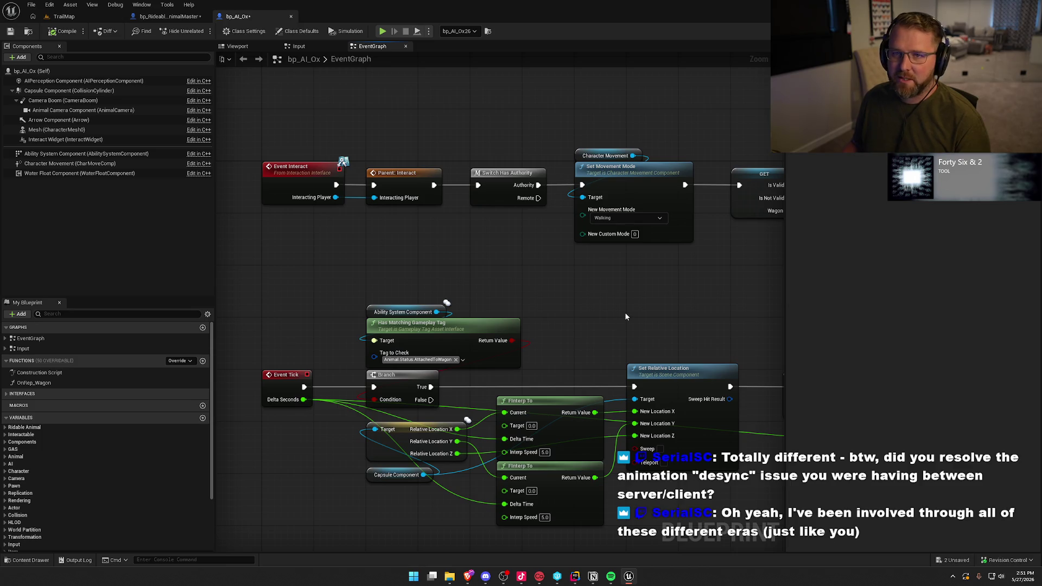
mouse_move(625, 313)
mouse_down()
mouse_move(567, 328)
mouse_move(403, 303)
mouse_up()
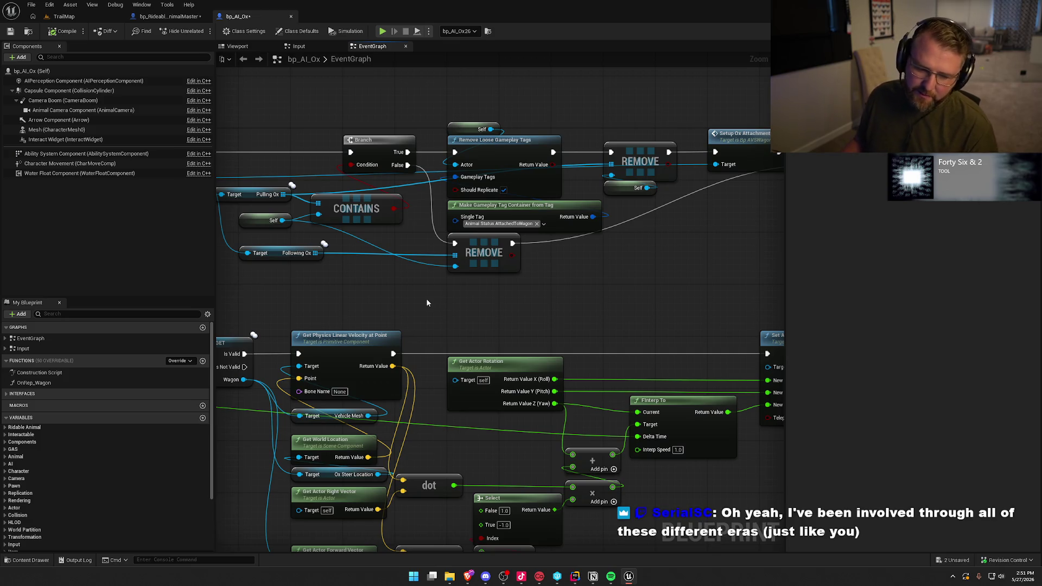
drag(504, 302, 236, 290)
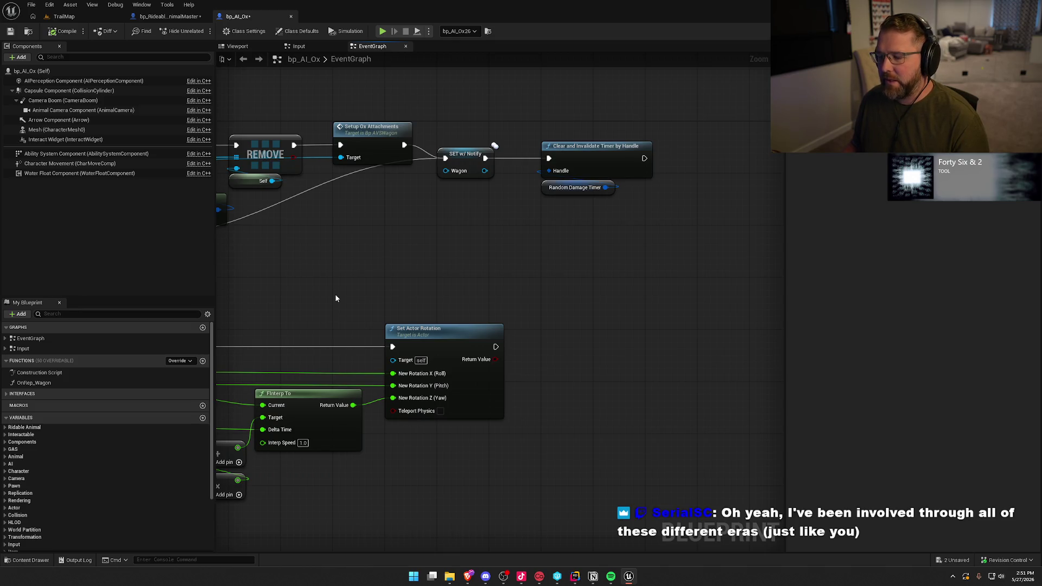
drag(336, 298, 377, 306)
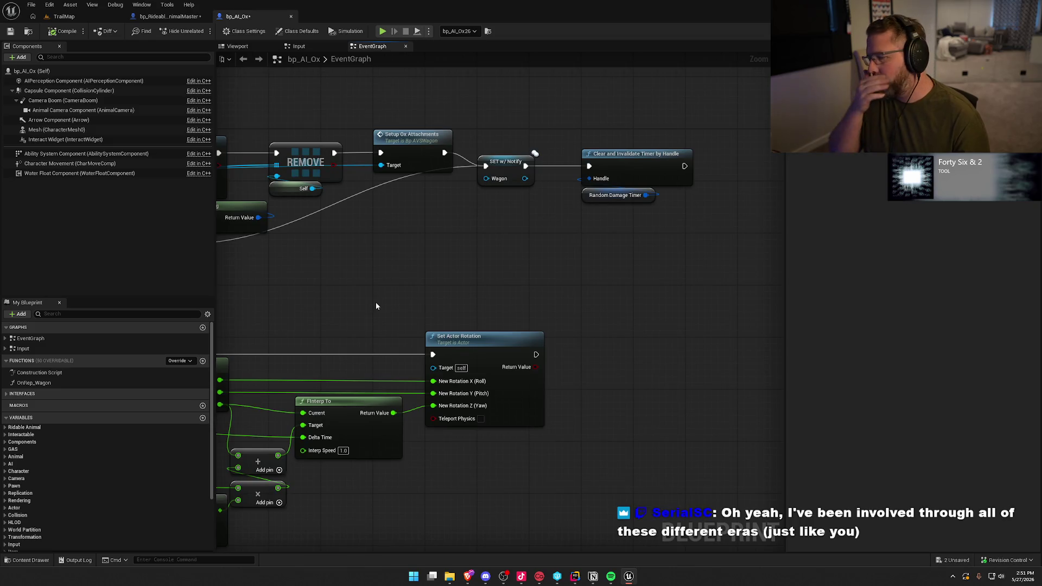
mouse_move(439, 248)
mouse_down()
mouse_move(339, 262)
mouse_move(560, 233)
mouse_move(596, 269)
mouse_move(663, 261)
mouse_move(566, 222)
mouse_move(634, 189)
mouse_move(576, 43)
mouse_move(575, 158)
mouse_up()
scroll(517, 243, down, 2)
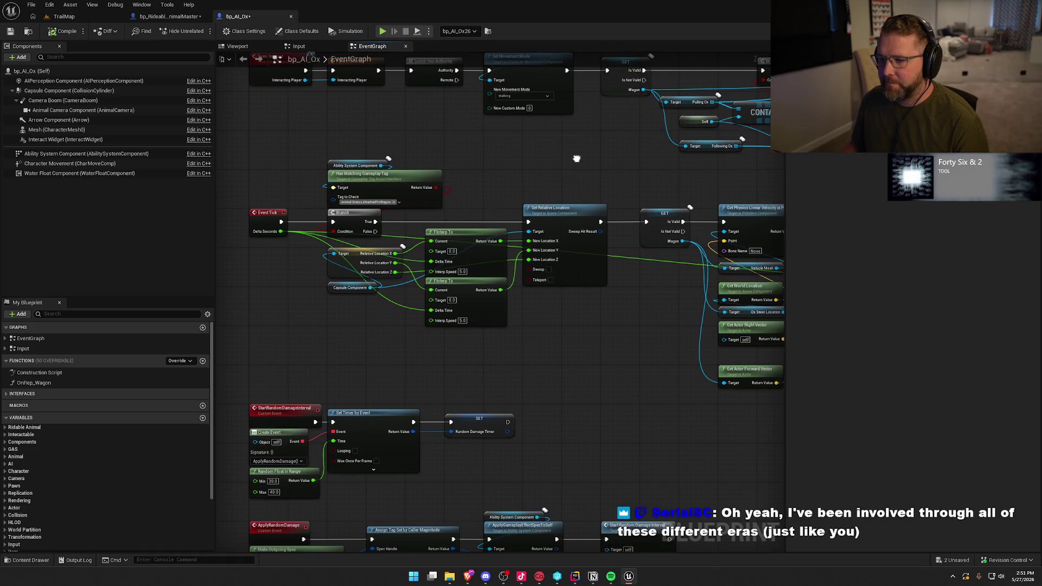
scroll(364, 256, up, 2)
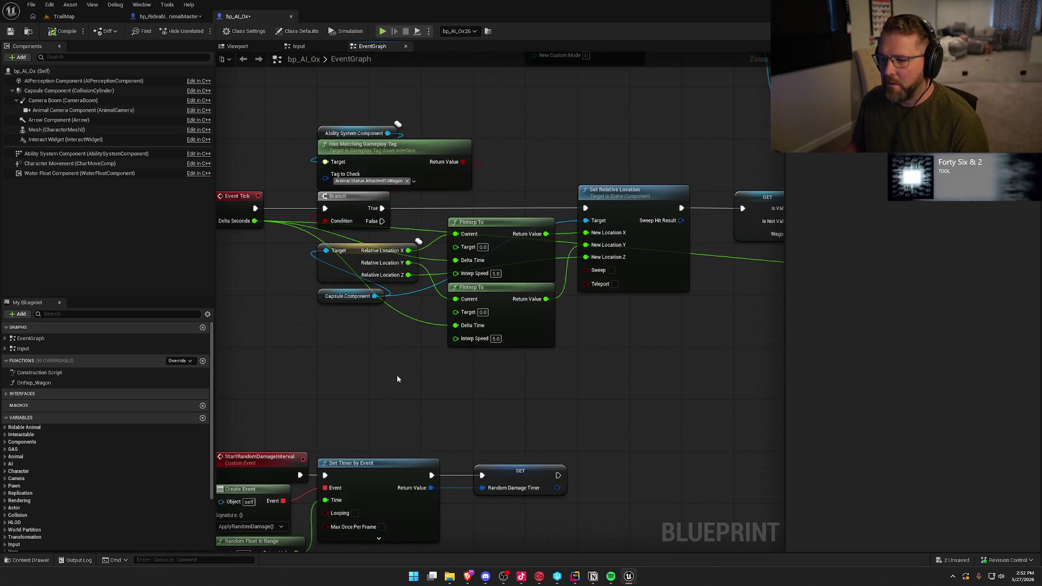
mouse_move(562, 393)
mouse_down()
mouse_move(456, 391)
mouse_move(629, 365)
mouse_up()
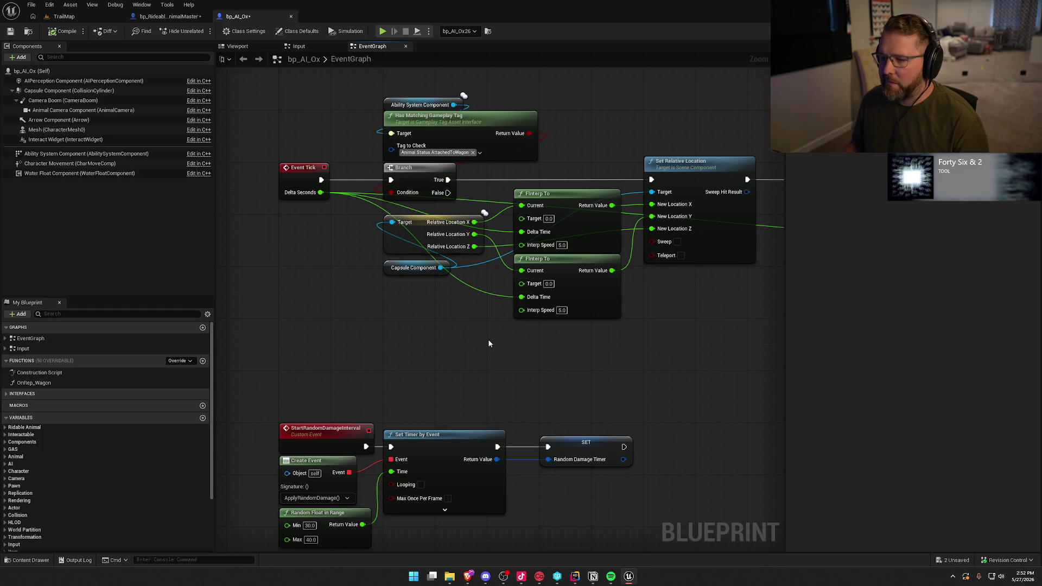
mouse_move(521, 349)
mouse_down()
mouse_move(498, 373)
mouse_move(272, 358)
mouse_up()
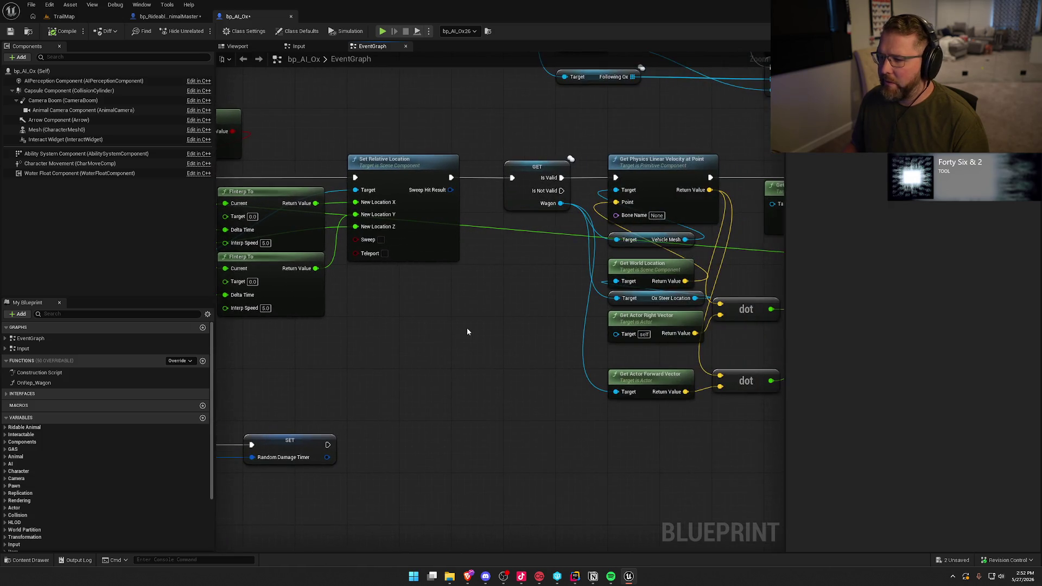
mouse_move(479, 317)
mouse_down()
mouse_move(300, 312)
mouse_move(512, 310)
mouse_move(274, 299)
mouse_up()
mouse_move(321, 247)
mouse_down()
mouse_move(360, 391)
mouse_move(506, 400)
mouse_up()
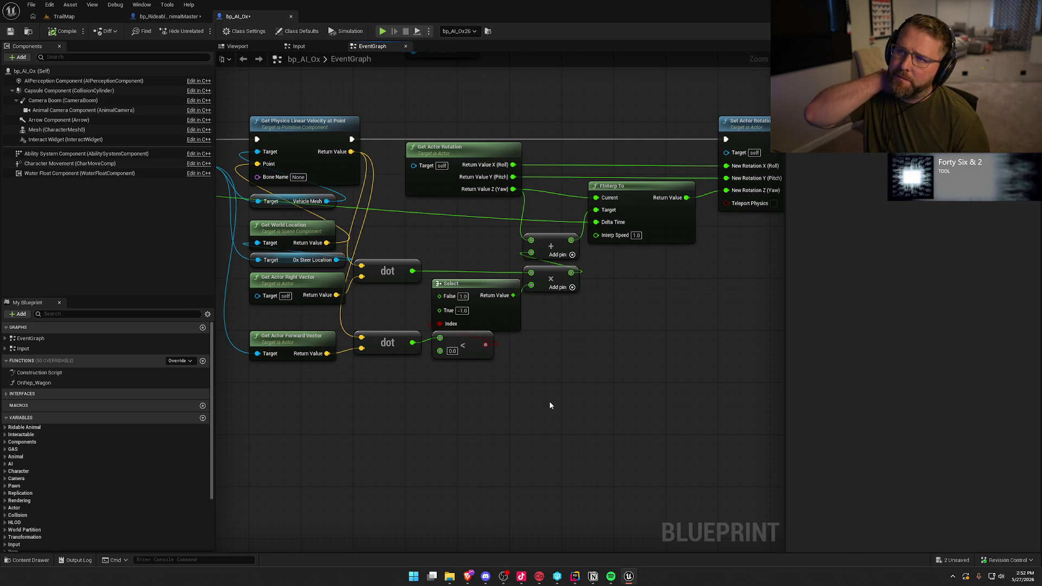
drag(657, 363, 578, 361)
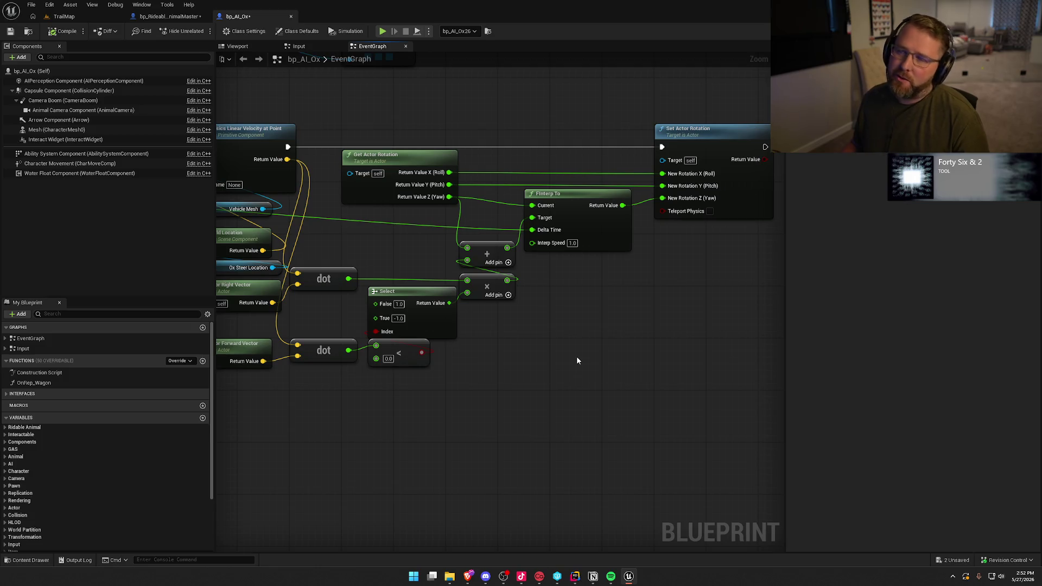
mouse_move(627, 356)
mouse_down()
mouse_move(523, 342)
mouse_move(659, 351)
mouse_up()
scroll(659, 351, down, 1)
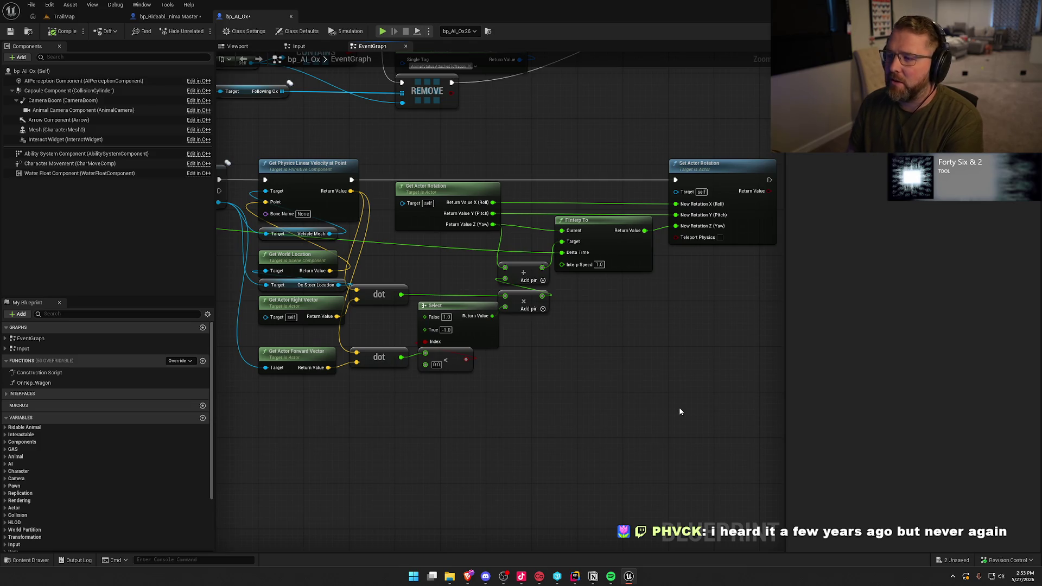
mouse_move(398, 356)
mouse_down()
mouse_move(398, 398)
mouse_move(380, 433)
mouse_up()
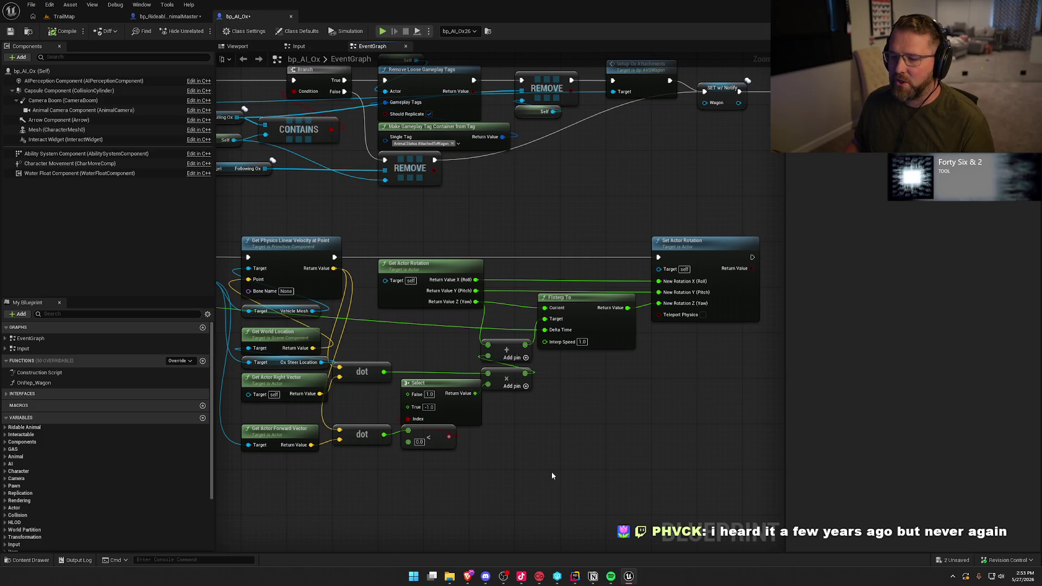
mouse_move(548, 471)
mouse_down()
mouse_move(594, 529)
mouse_move(585, 519)
mouse_up()
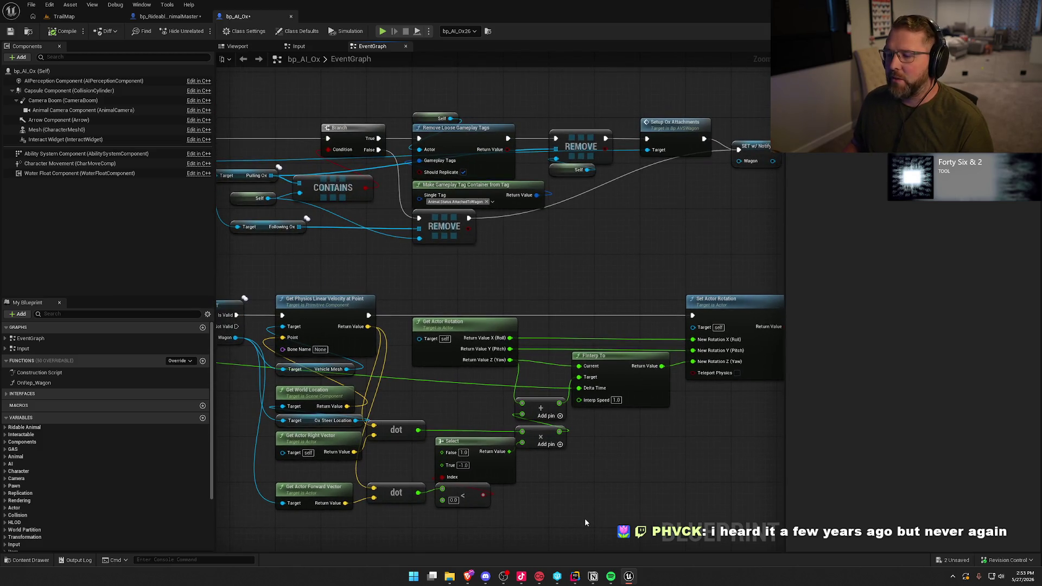
scroll(585, 523, down, 5)
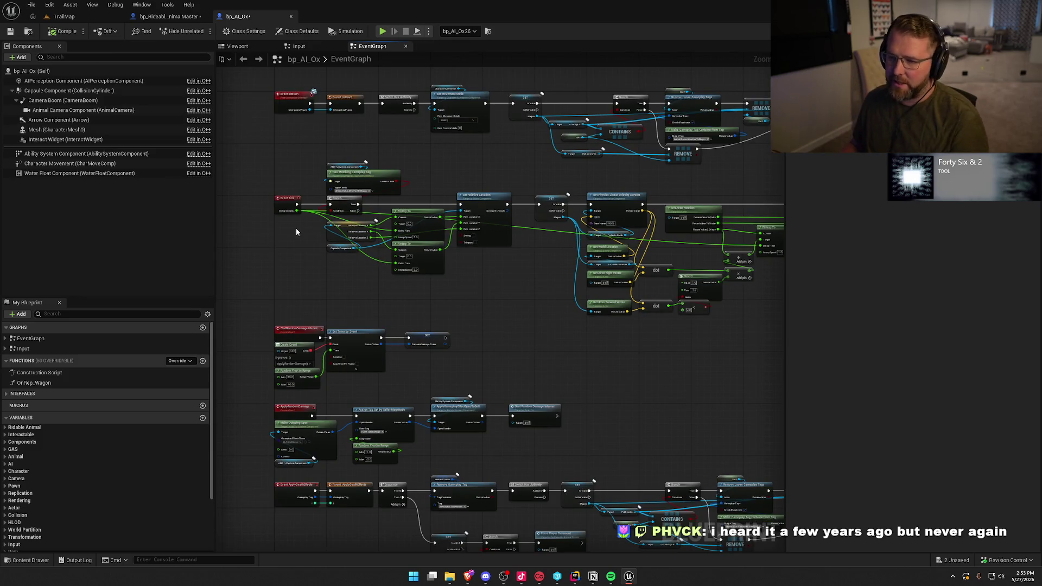
scroll(296, 205, up, 4)
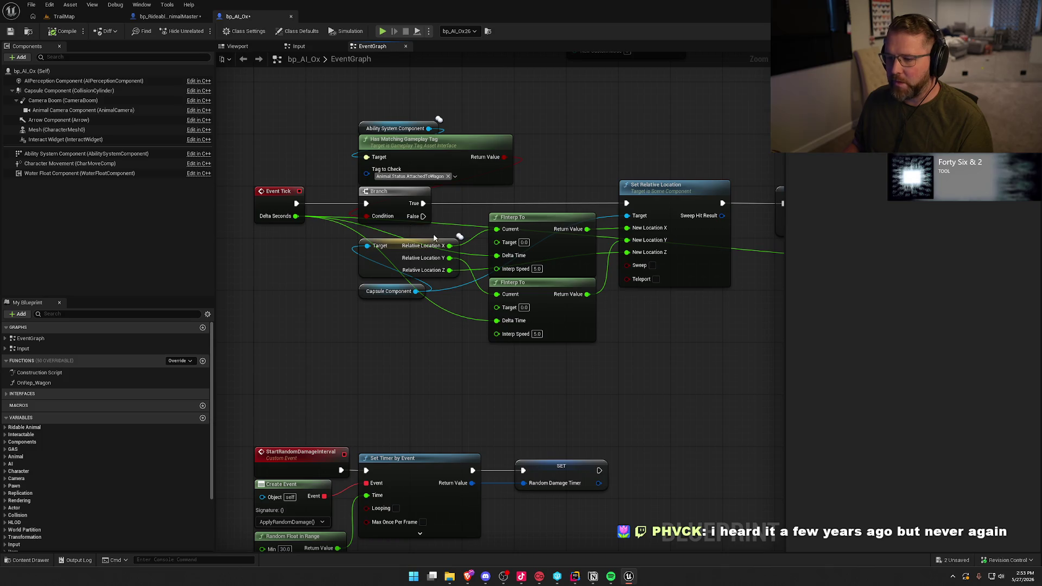
mouse_move(266, 162)
mouse_down()
mouse_move(308, 438)
mouse_move(332, 105)
mouse_move(301, 180)
mouse_up()
click(306, 195)
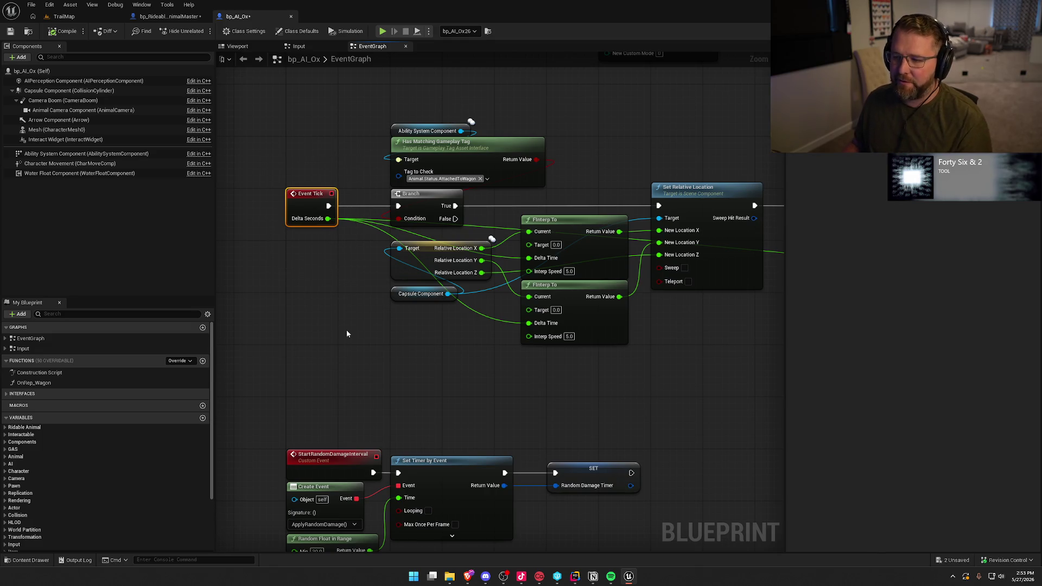
drag(348, 326, 308, 316)
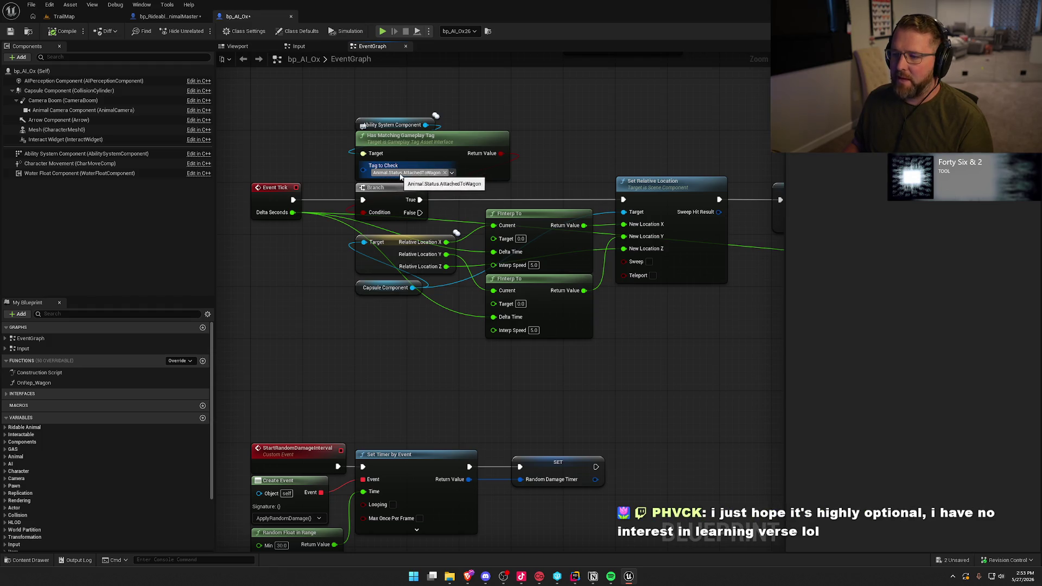
drag(329, 95, 542, 167)
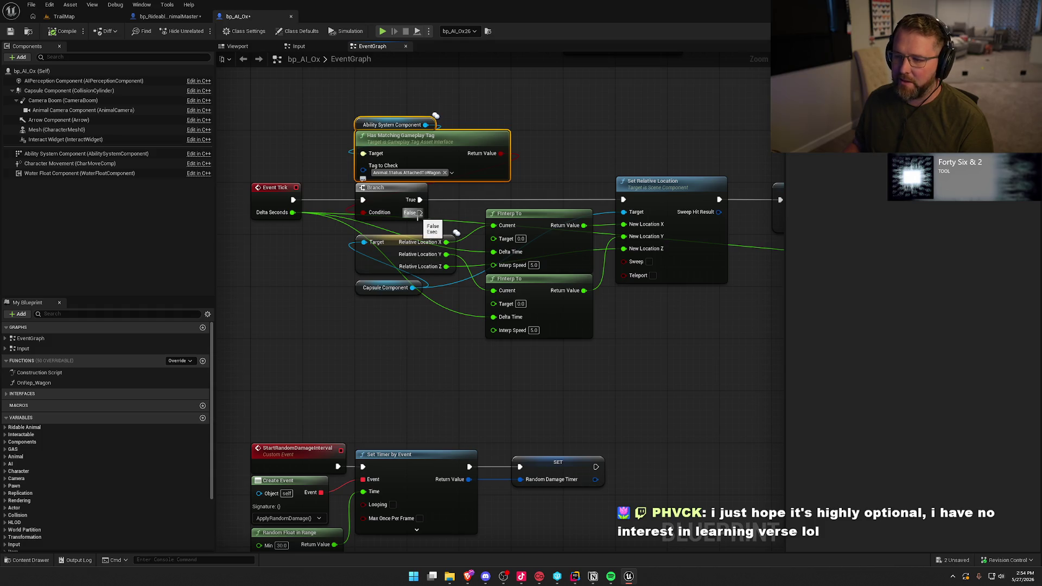
drag(420, 212, 470, 372)
key(Escape)
drag(453, 157, 395, 146)
mouse_move(600, 299)
mouse_down()
mouse_move(402, 196)
mouse_move(320, 219)
mouse_up()
mouse_move(623, 359)
mouse_down()
mouse_move(405, 344)
mouse_move(342, 318)
mouse_move(423, 342)
mouse_move(460, 308)
mouse_up()
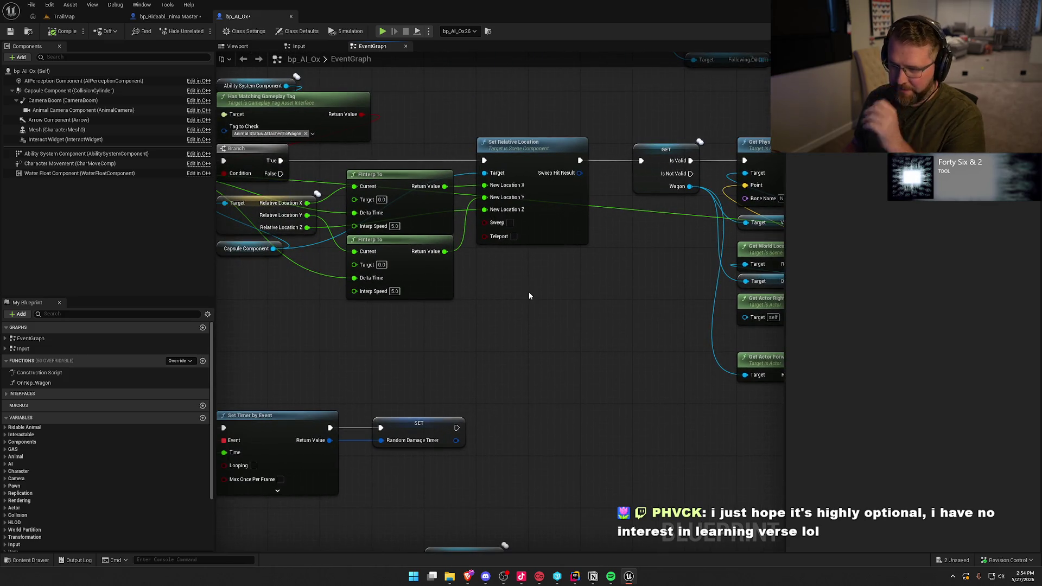
mouse_move(599, 286)
mouse_down()
mouse_move(407, 309)
mouse_move(373, 300)
mouse_up()
mouse_move(359, 128)
mouse_down()
mouse_move(614, 429)
mouse_move(768, 458)
mouse_up()
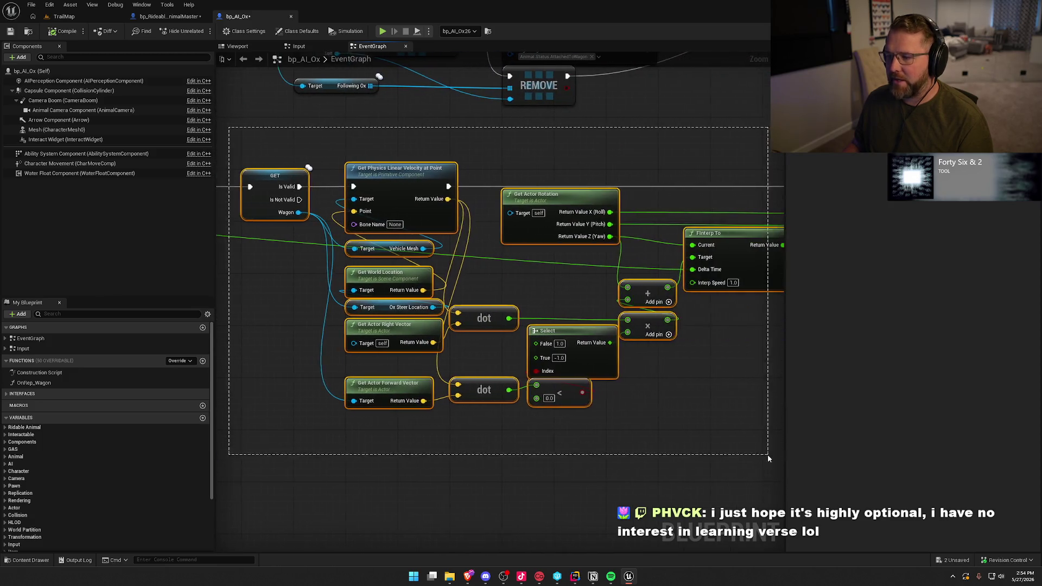
scroll(432, 402, down, 2)
click(388, 351)
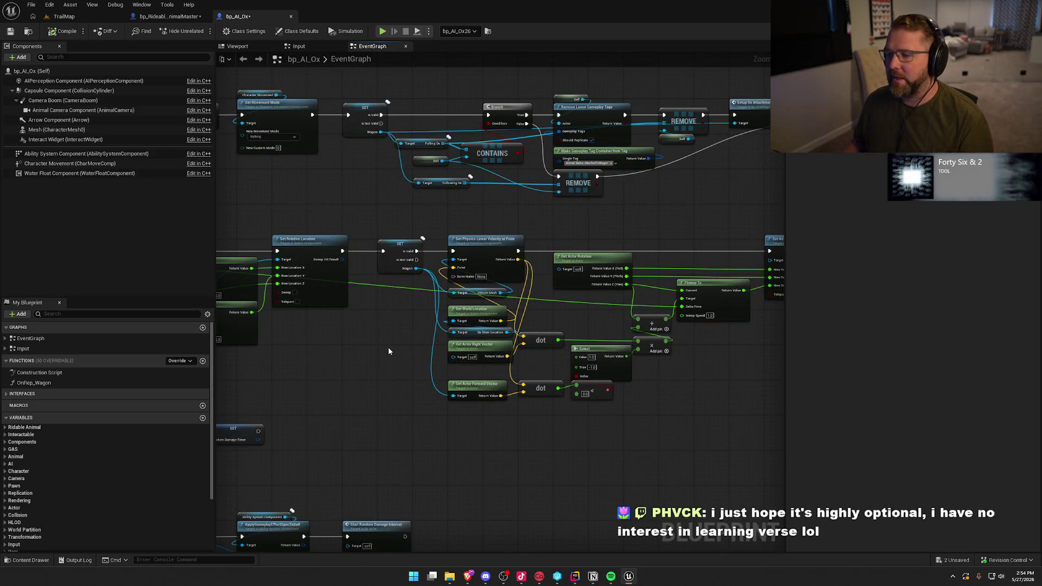
mouse_move(388, 351)
mouse_down()
mouse_move(493, 342)
mouse_move(586, 353)
mouse_move(585, 149)
mouse_up()
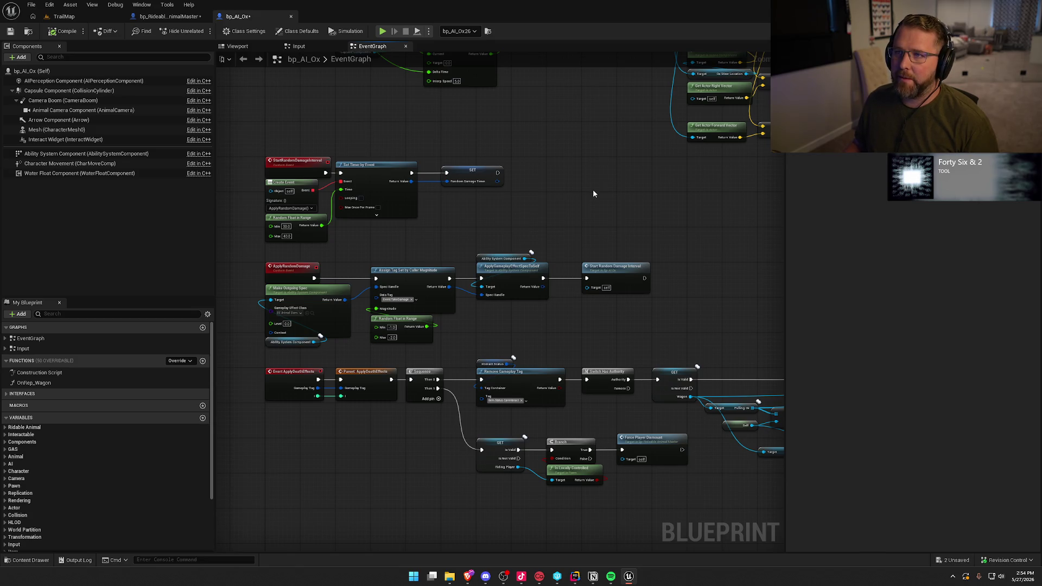
Check RidableAnimal.h in Rider, then pull the action list from the Event Tick Branch's False pin
scroll(552, 197, up, 3)
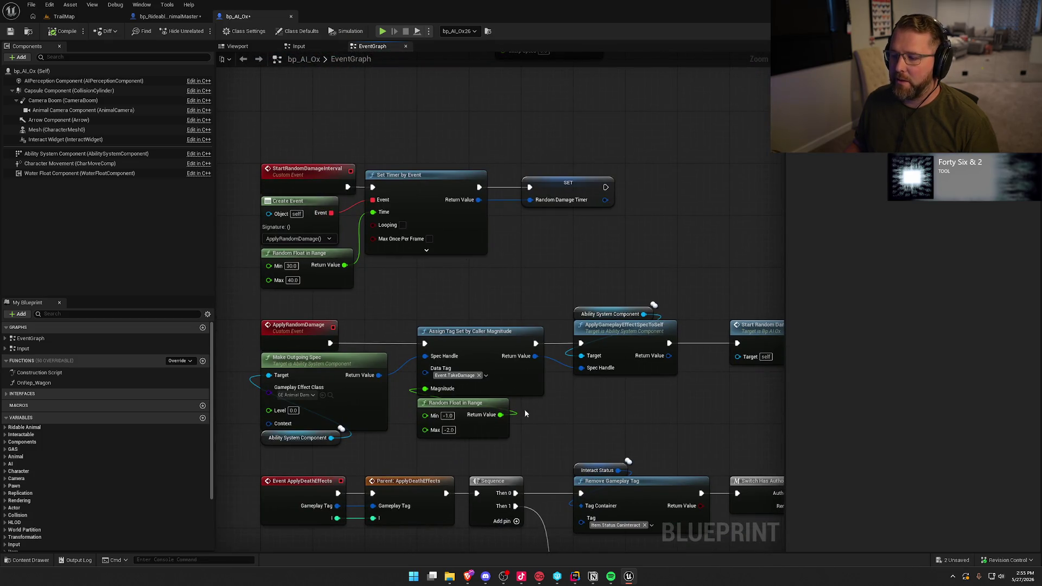
click(575, 577)
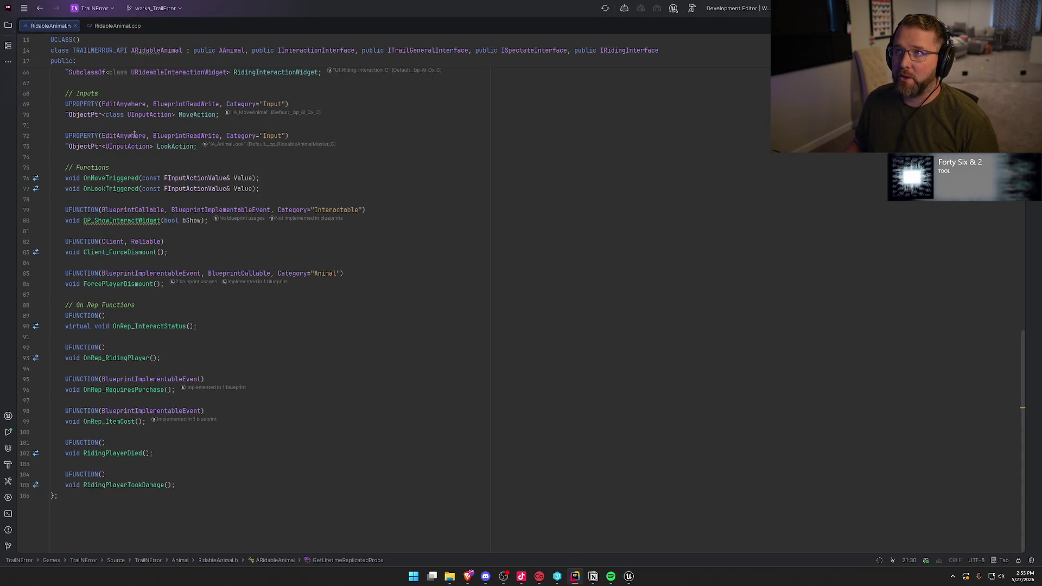
click(629, 576)
drag(517, 262, 520, 242)
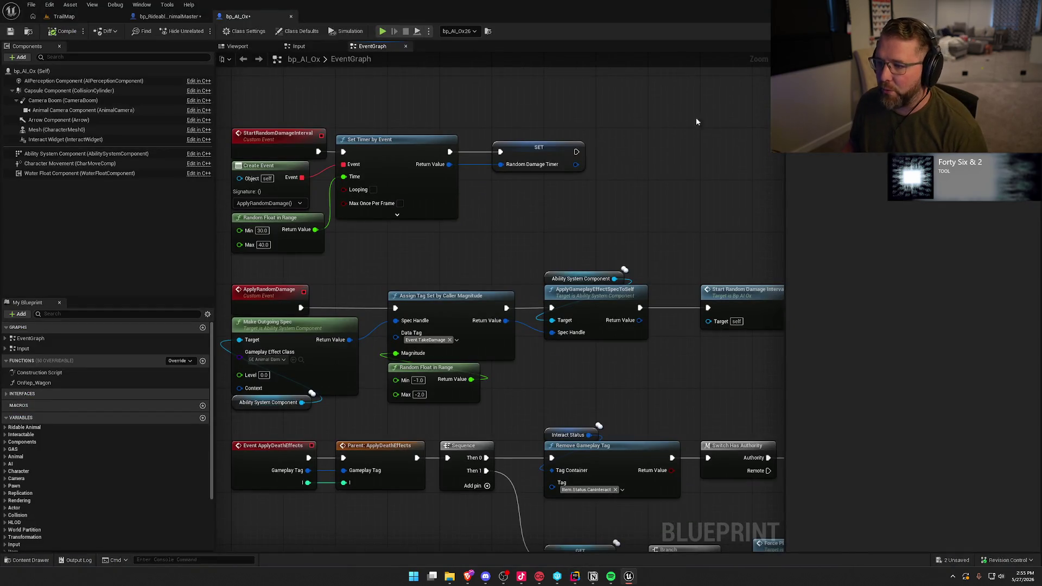
mouse_move(612, 207)
mouse_down()
mouse_move(600, 402)
mouse_move(695, 386)
mouse_move(322, 407)
mouse_up()
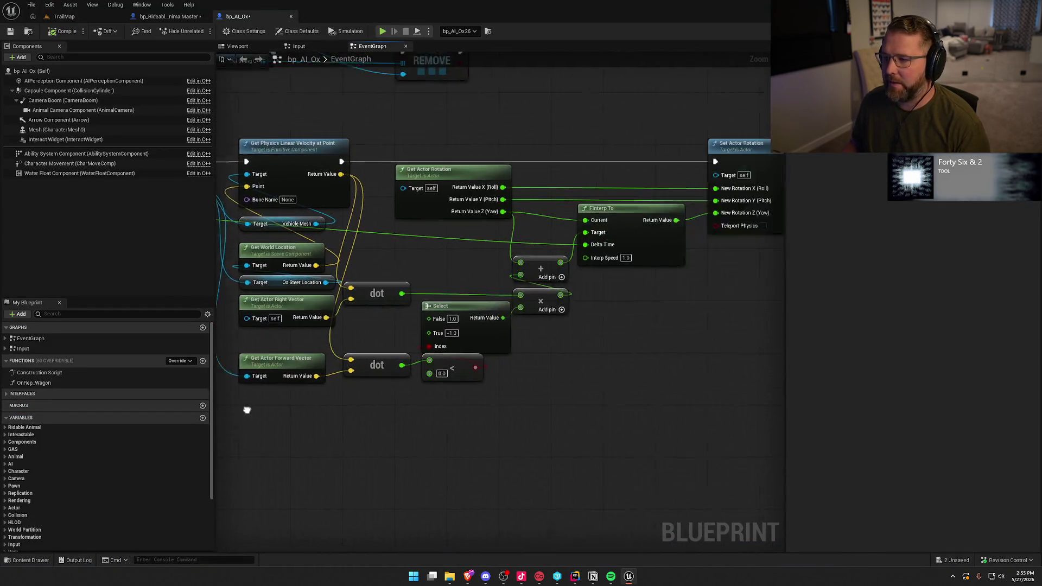
drag(779, 443, 425, 245)
drag(412, 157, 496, 336)
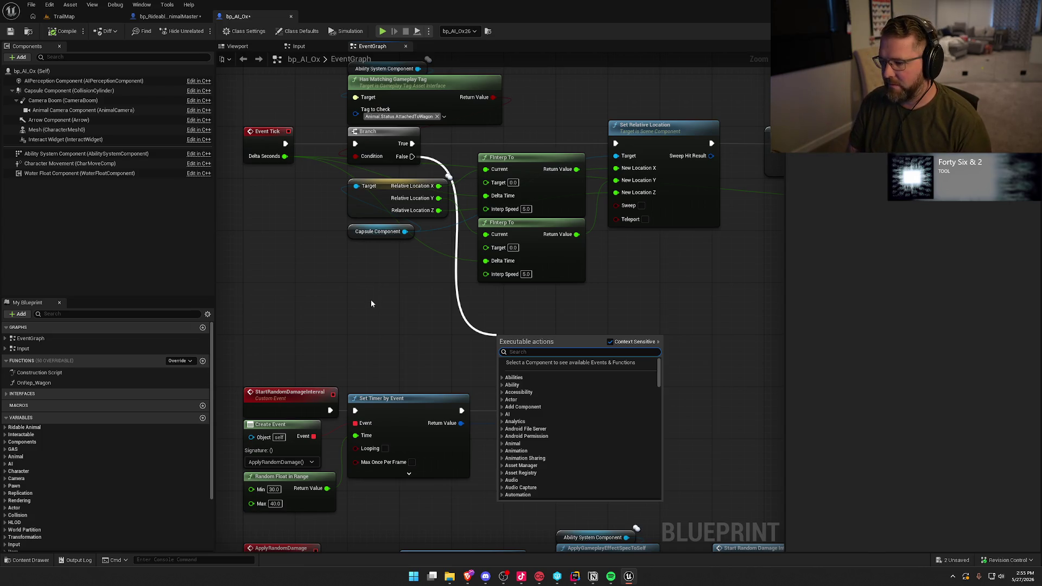
Add a Destroy Actor node on the Branch's False path and place it beneath the Branch
text(destroy)
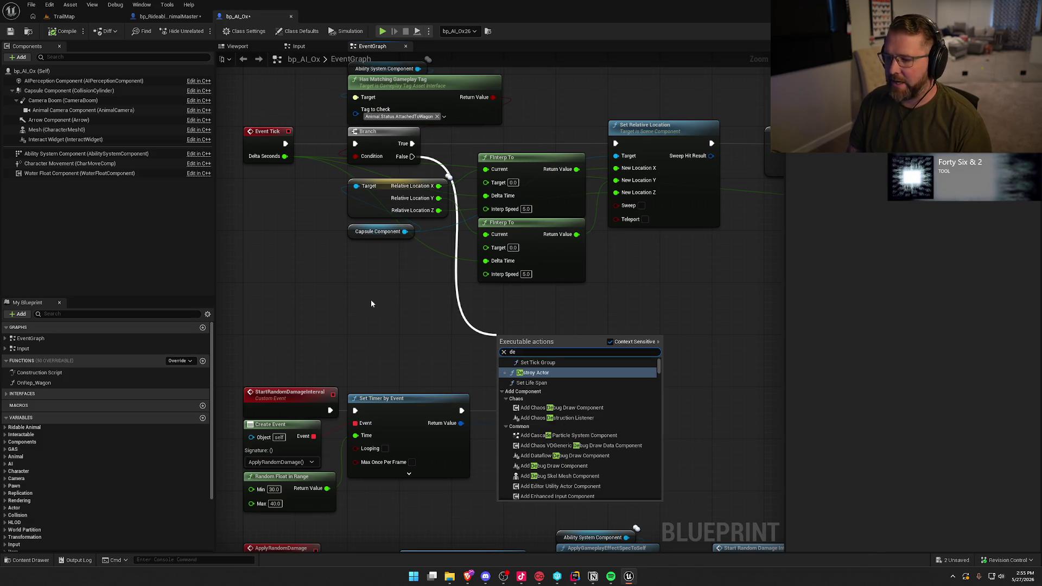
key(Return)
mouse_move(521, 353)
mouse_down()
mouse_move(417, 288)
mouse_move(428, 318)
mouse_up()
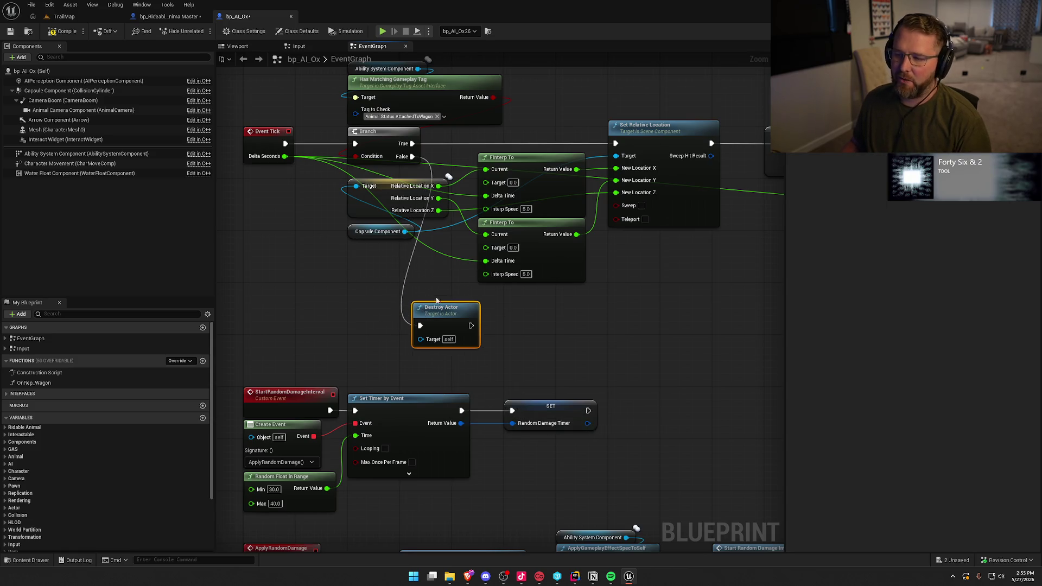
Remove the Destroy Actor node again and bring up RidableAnimal.h in Rider
right_click(509, 337)
text(f)
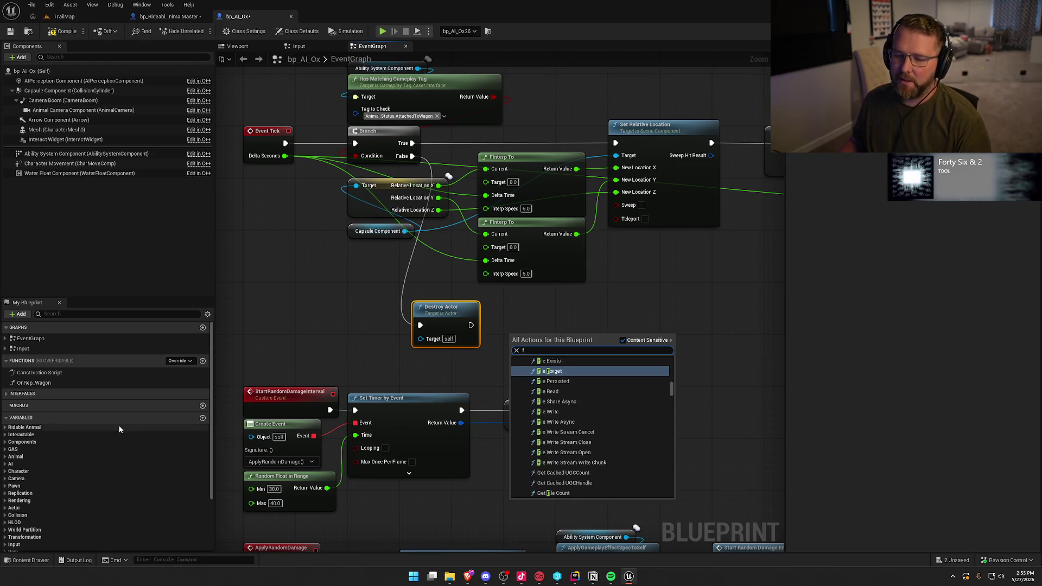
scroll(122, 425, down, 2)
key(Escape)
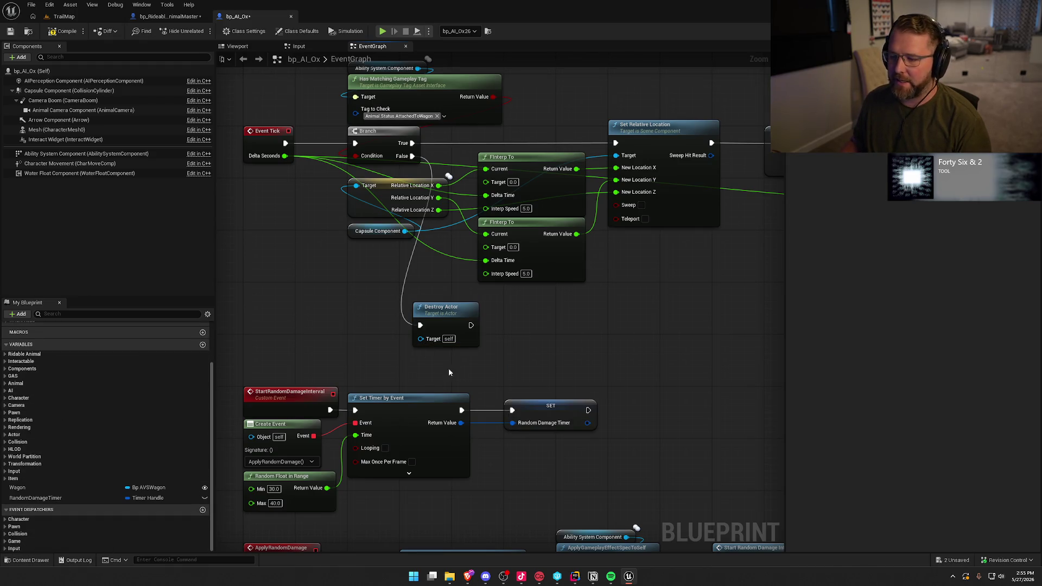
key(Delete)
mouse_move(427, 345)
mouse_down()
mouse_move(461, 349)
mouse_move(477, 379)
mouse_move(390, 356)
mouse_up()
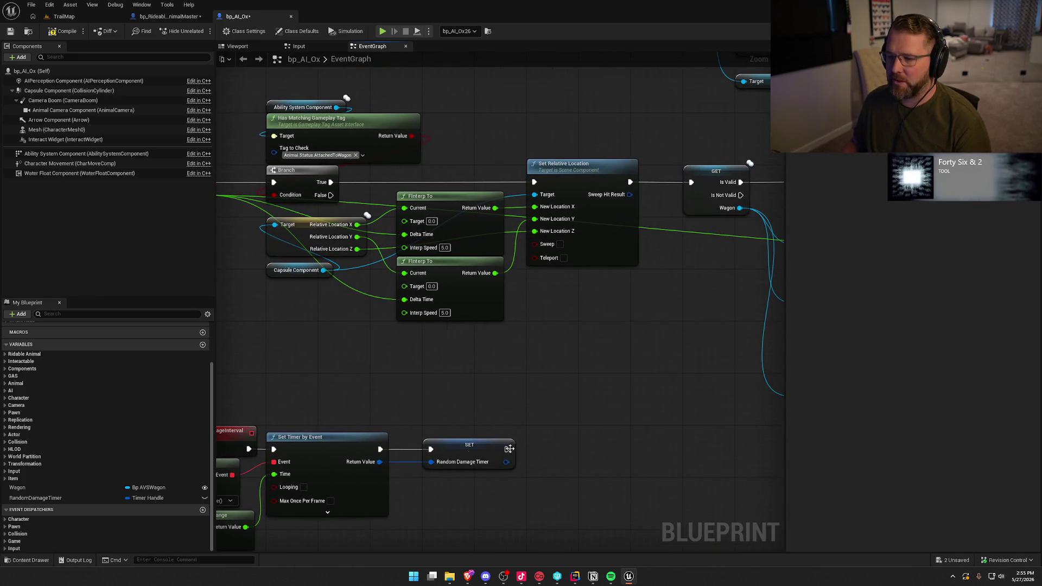
click(575, 576)
scroll(155, 392, up, 20)
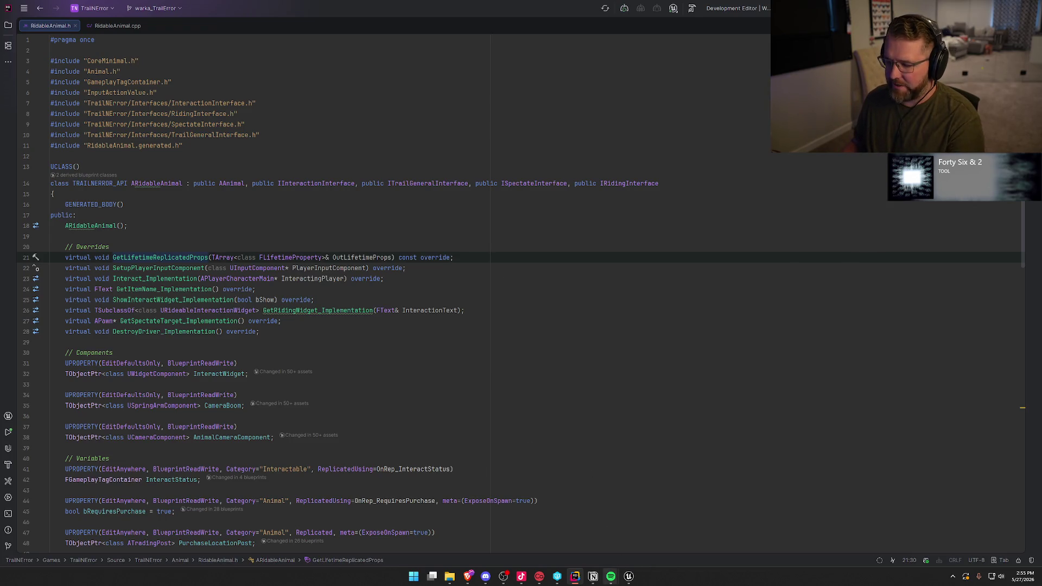
Show the bp_RideableAnimalMaster Inputs graph, reread RidableAnimal.h in Rider, then return to Unreal
click(628, 582)
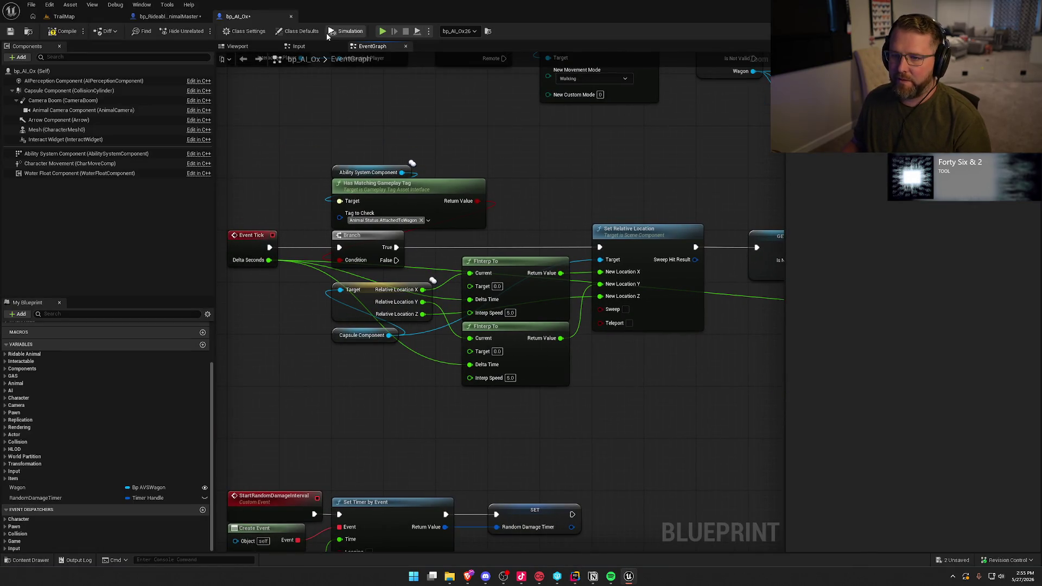
click(161, 17)
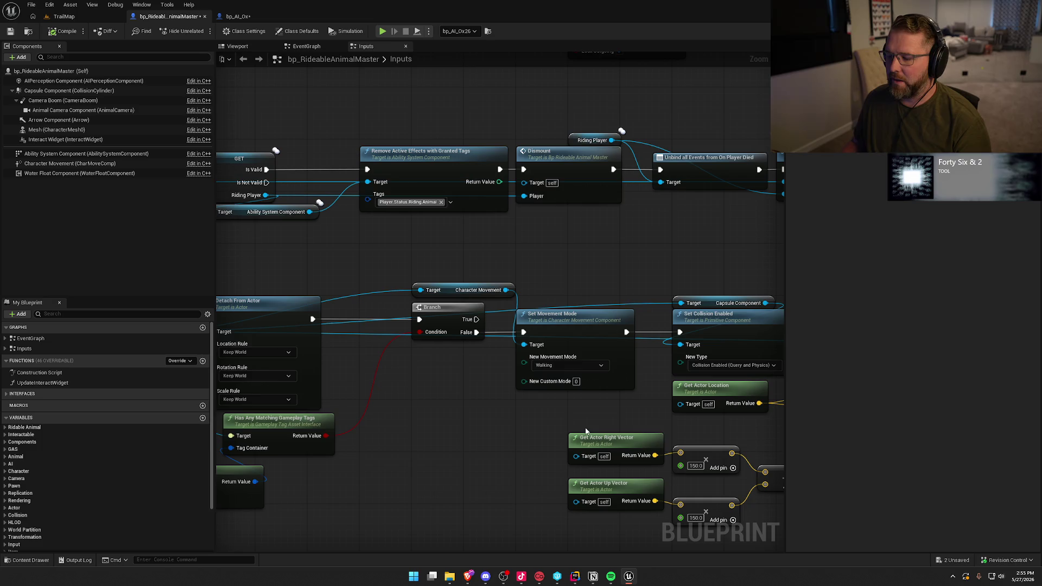
click(573, 580)
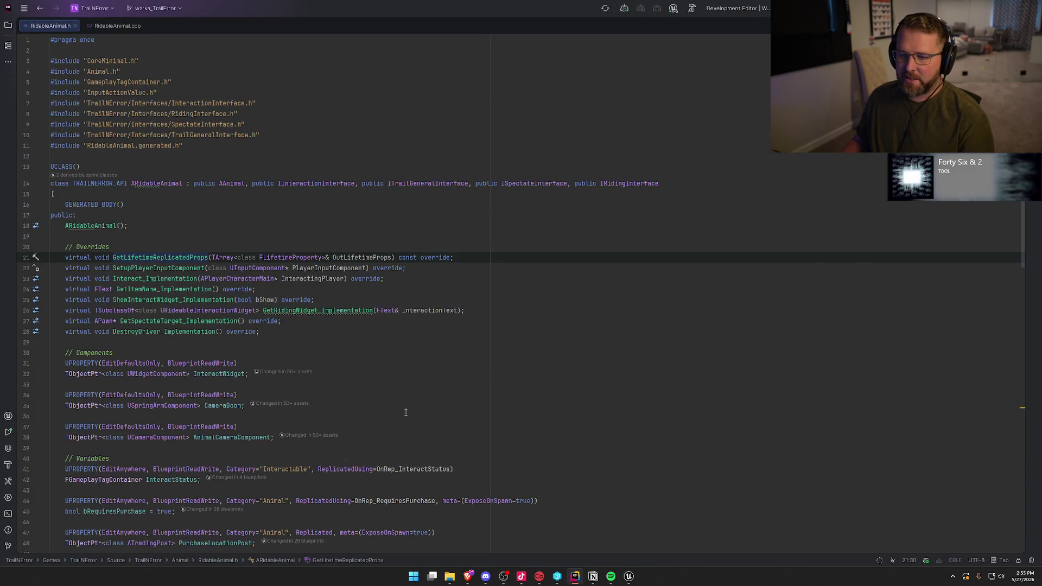
scroll(392, 314, down, 15)
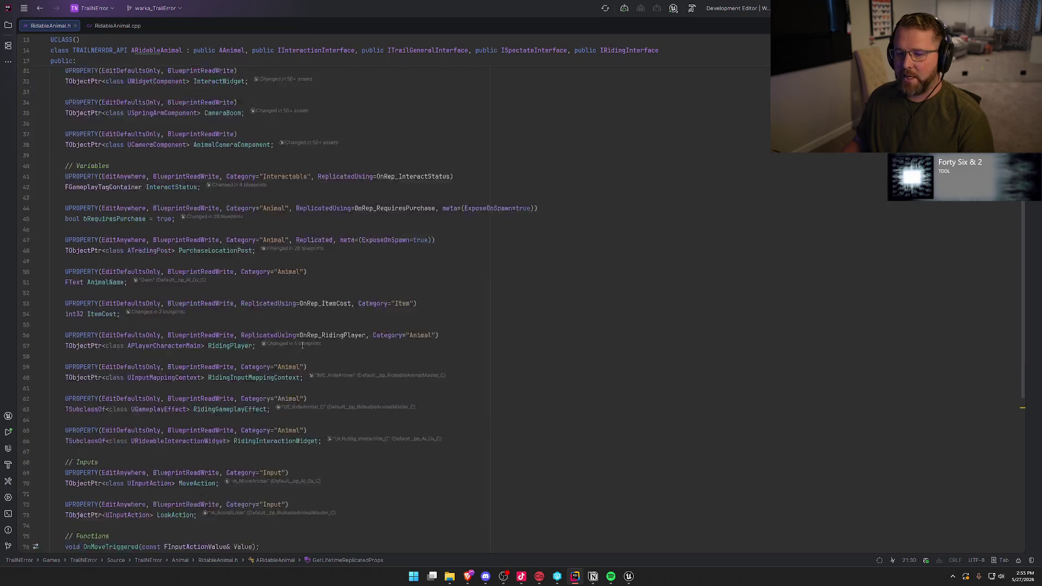
scroll(268, 442, up, 15)
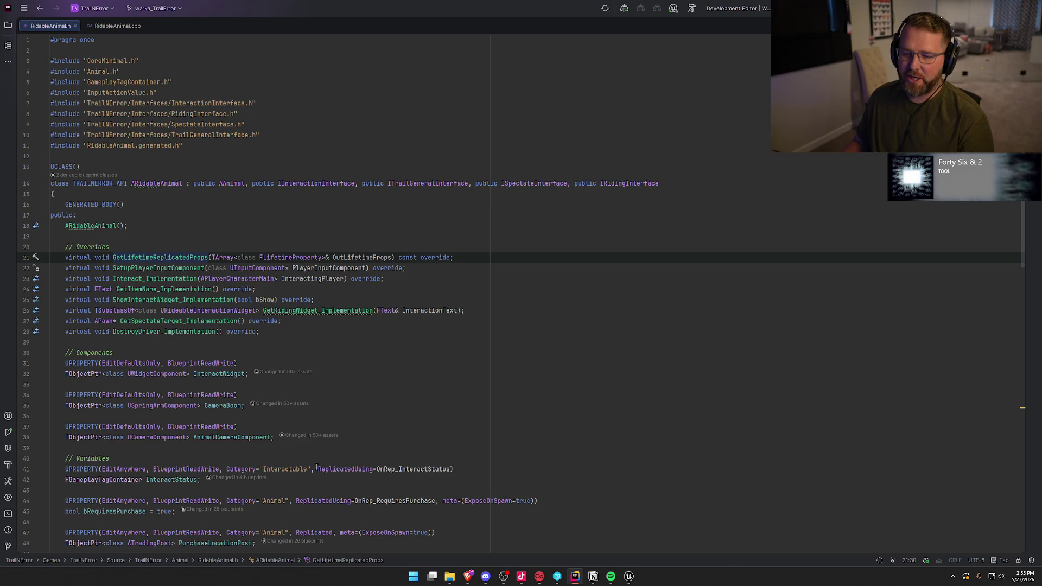
click(629, 577)
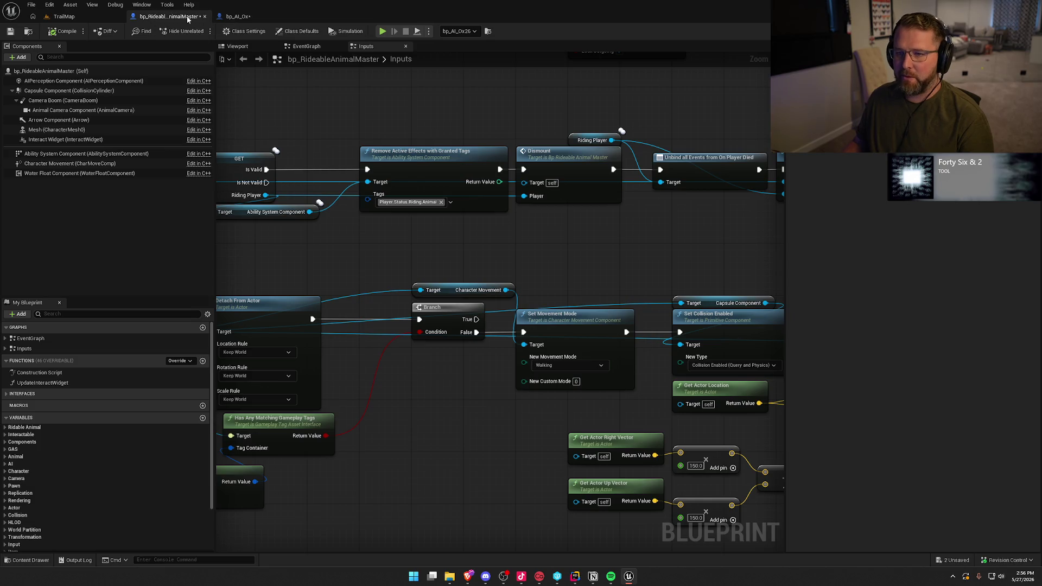
scroll(486, 277, down, 6)
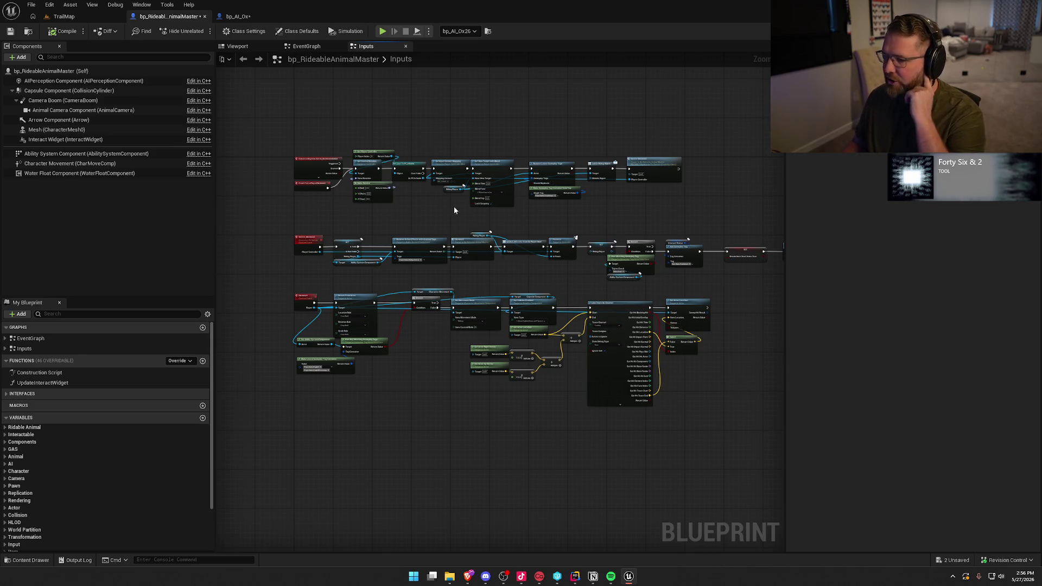
click(238, 16)
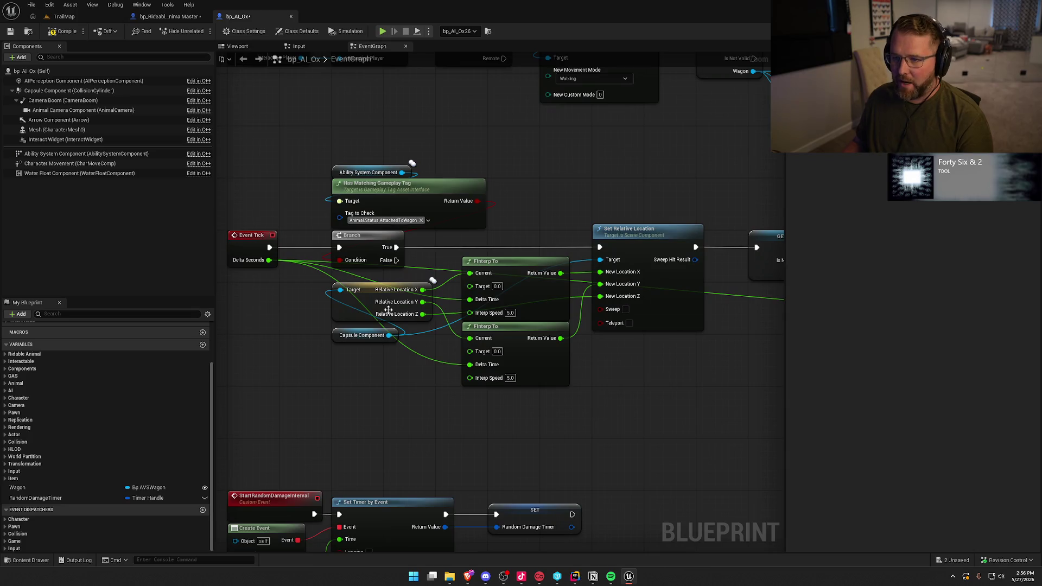
click(237, 46)
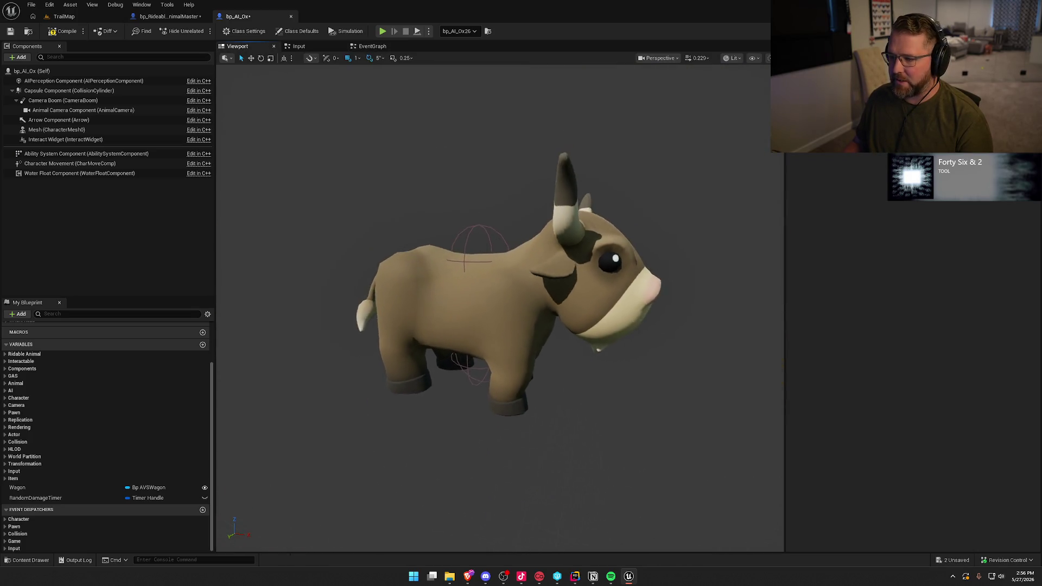
click(364, 46)
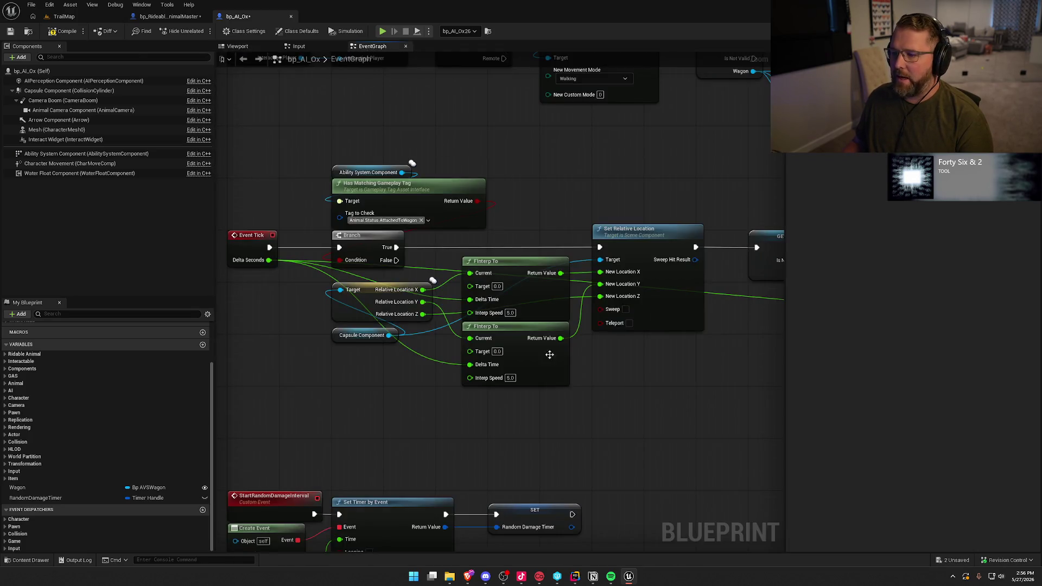
scroll(545, 343, down, 6)
drag(270, 128, 729, 481)
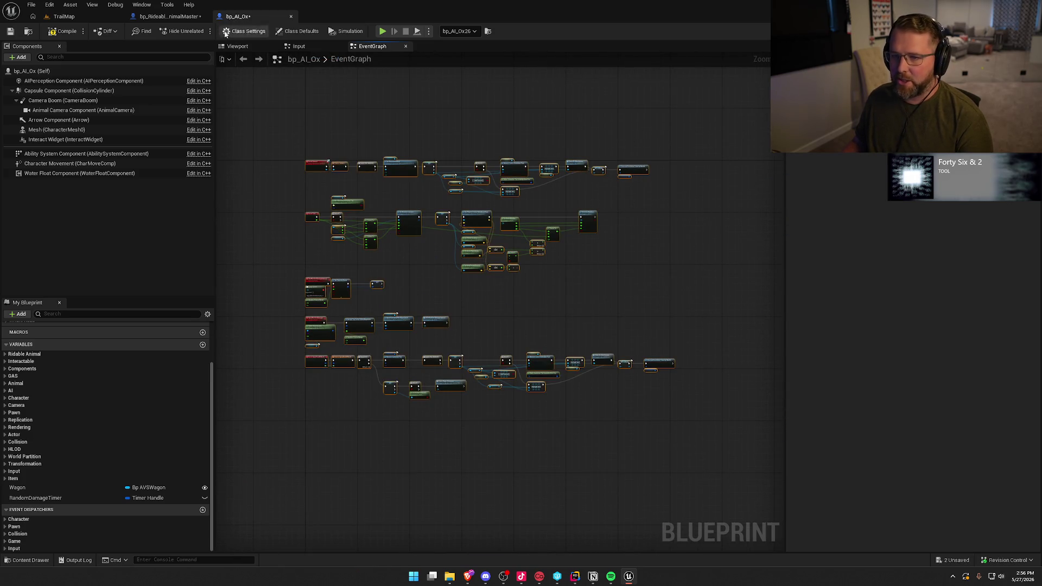
click(167, 17)
mouse_move(265, 118)
mouse_down()
mouse_move(684, 432)
mouse_move(729, 452)
mouse_move(483, 449)
mouse_up()
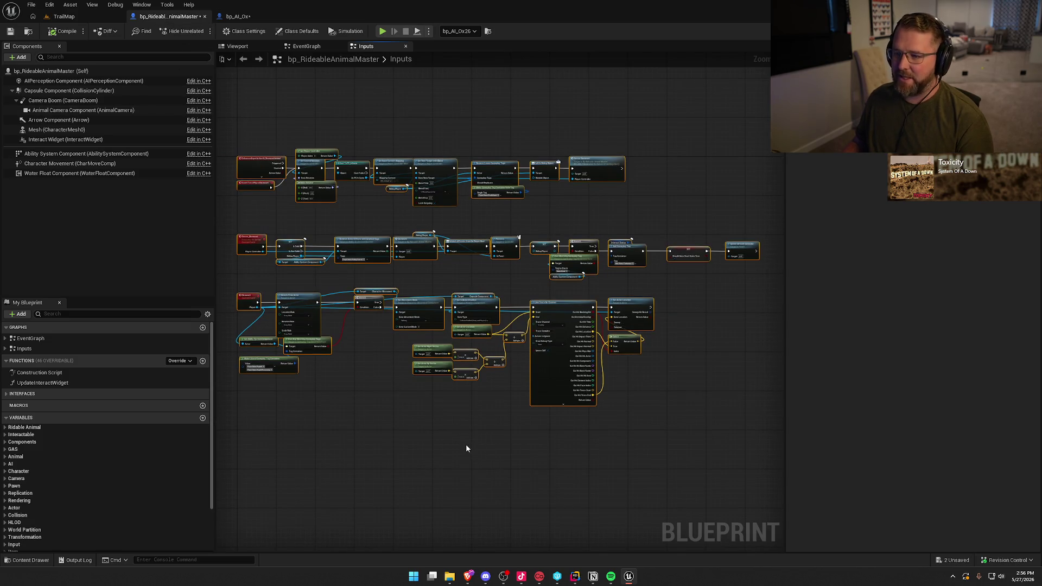
key(alt+Tab)
scroll(288, 407, down, 10)
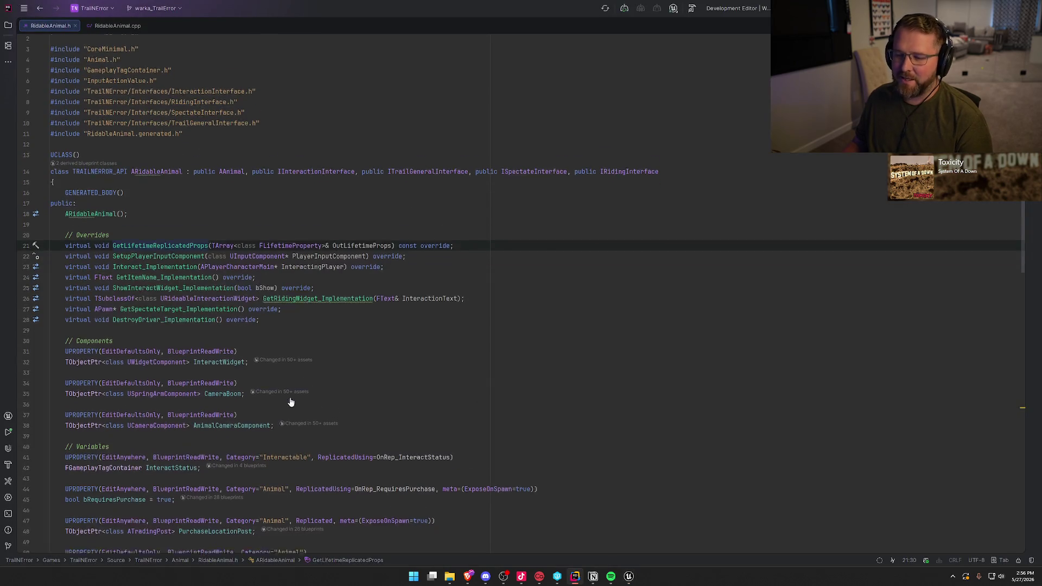
scroll(361, 480, down, 4)
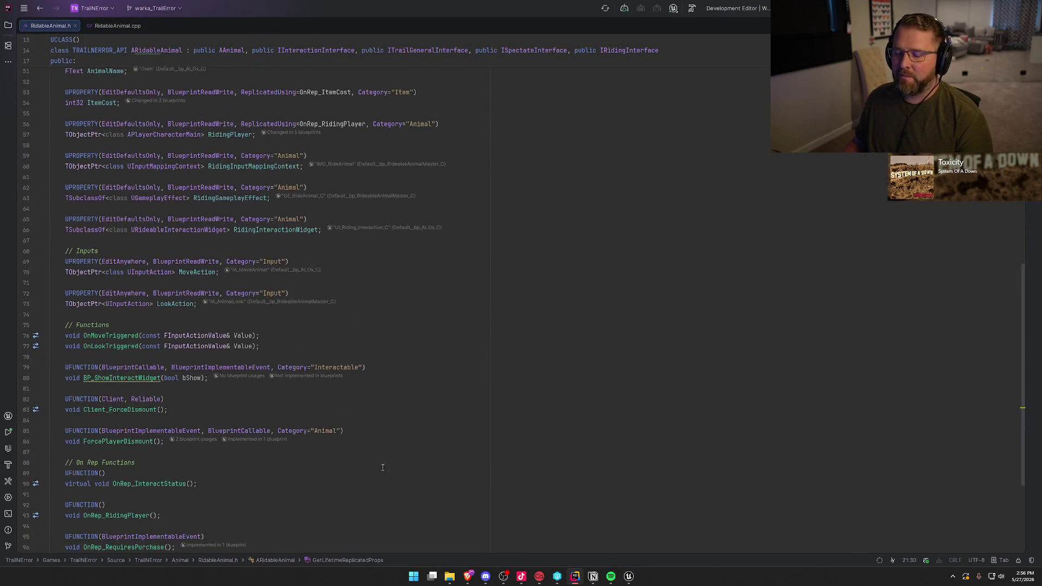
key(alt+Tab)
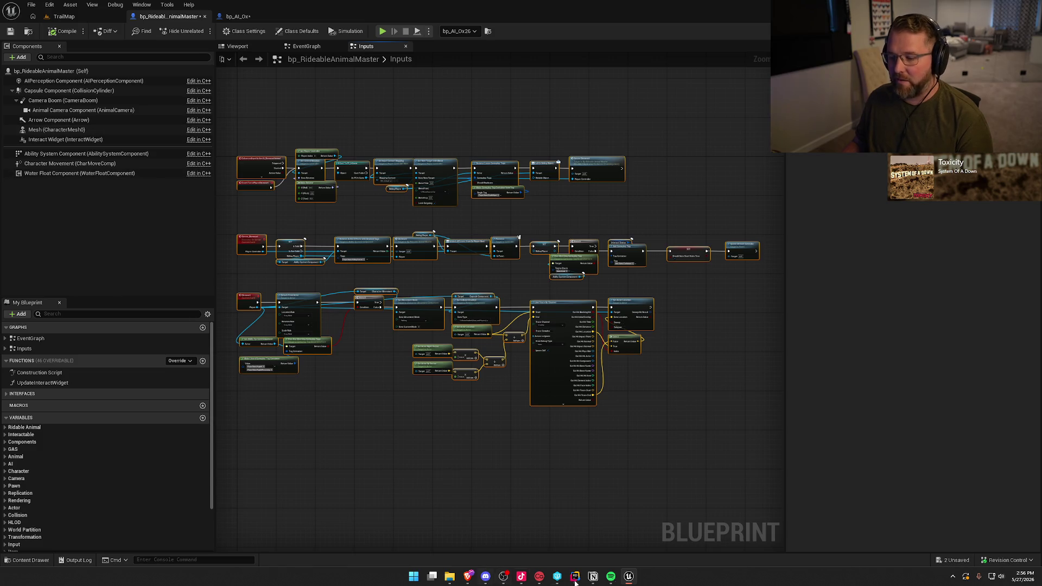
click(238, 16)
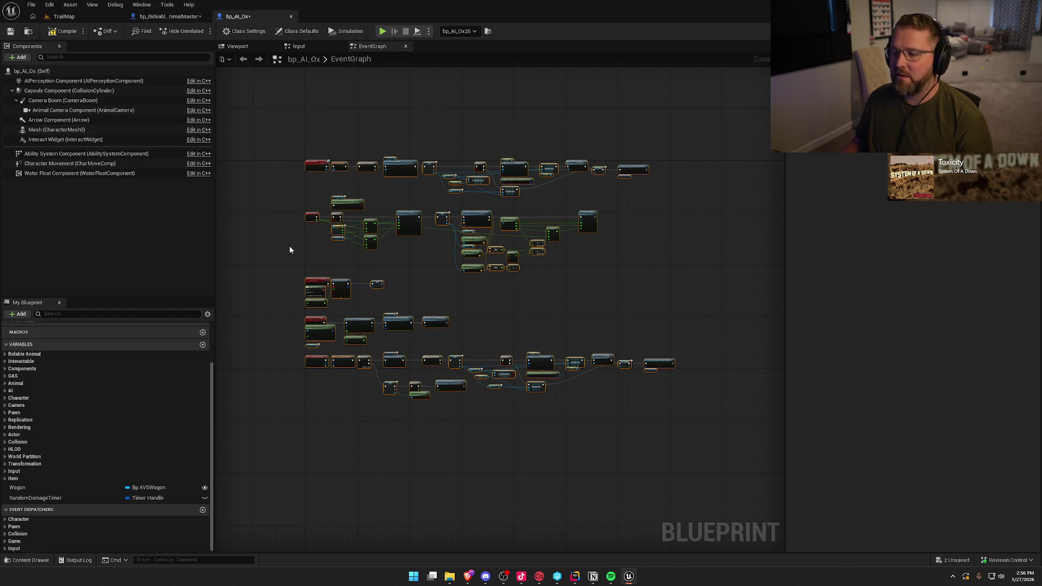
drag(272, 121, 739, 473)
click(634, 285)
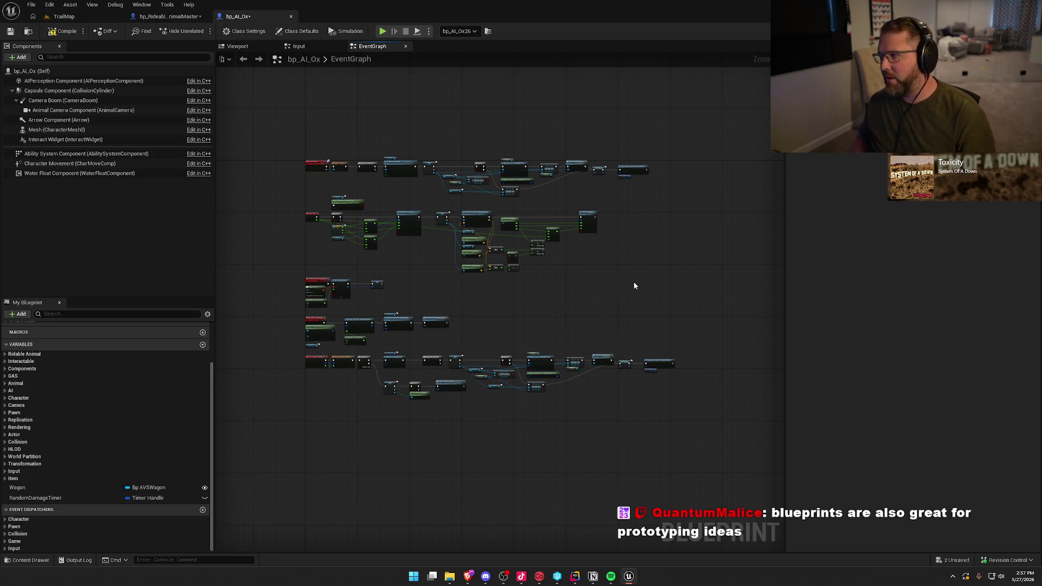
mouse_move(290, 113)
mouse_down()
mouse_move(702, 440)
mouse_move(693, 439)
mouse_up()
click(571, 299)
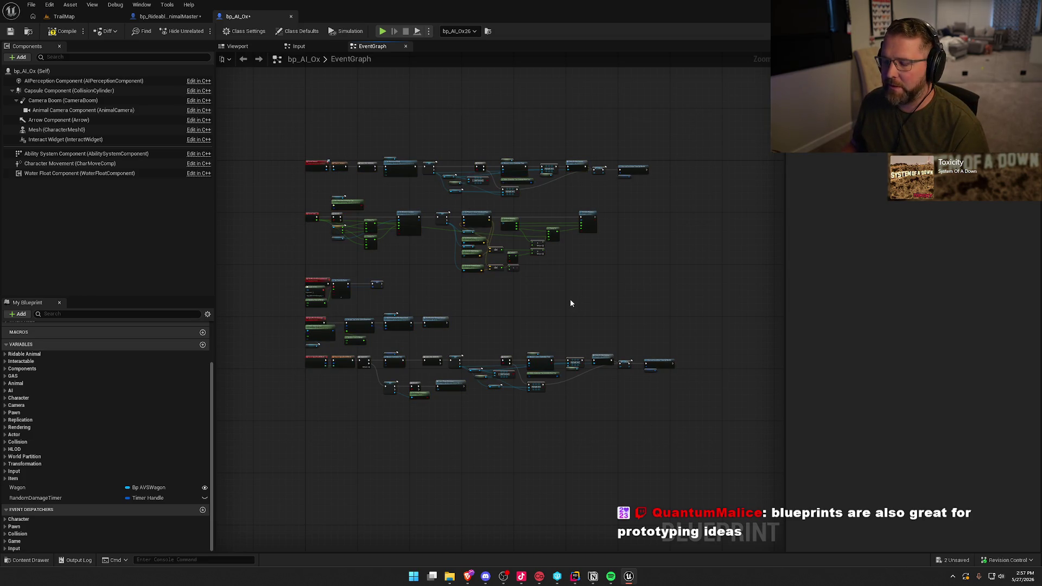
scroll(358, 263, up, 5)
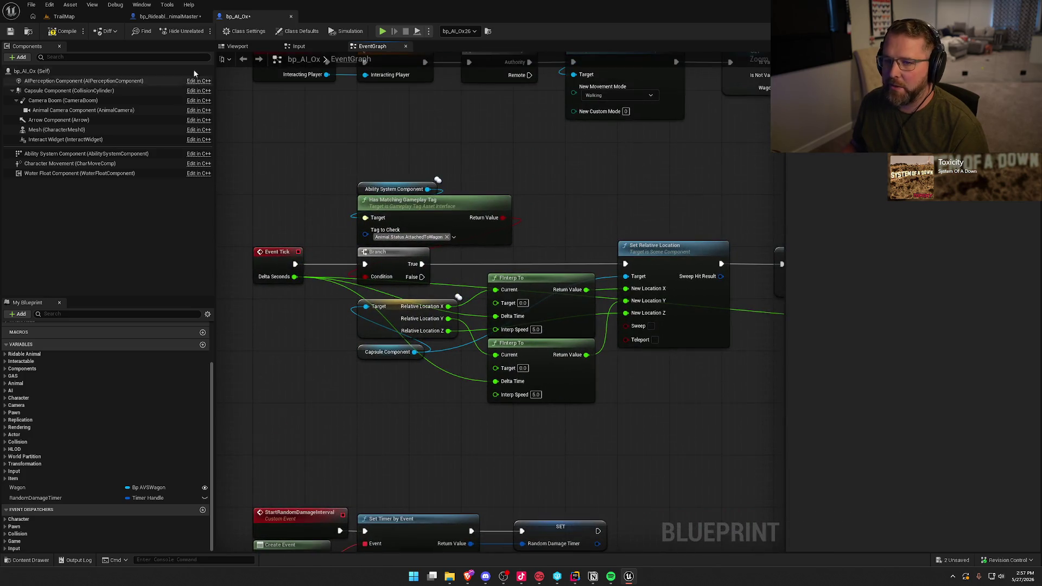
click(163, 17)
scroll(337, 233, up, 4)
mouse_move(258, 290)
mouse_down()
mouse_move(466, 429)
mouse_move(454, 298)
mouse_up()
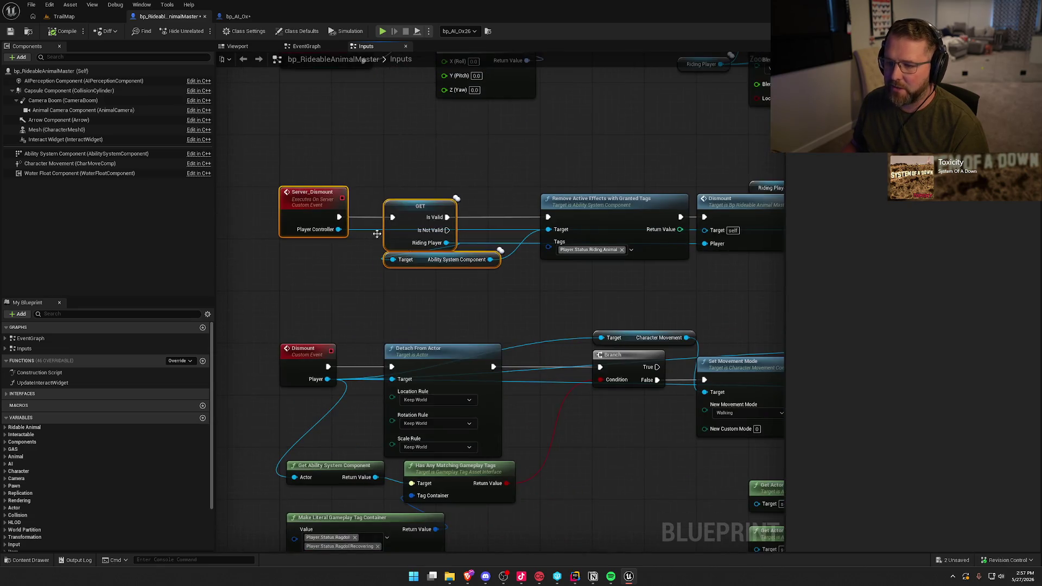
click(486, 302)
mouse_move(279, 176)
mouse_down()
mouse_move(782, 302)
mouse_move(730, 299)
mouse_move(879, 309)
mouse_move(758, 296)
mouse_up()
scroll(577, 287, down, 6)
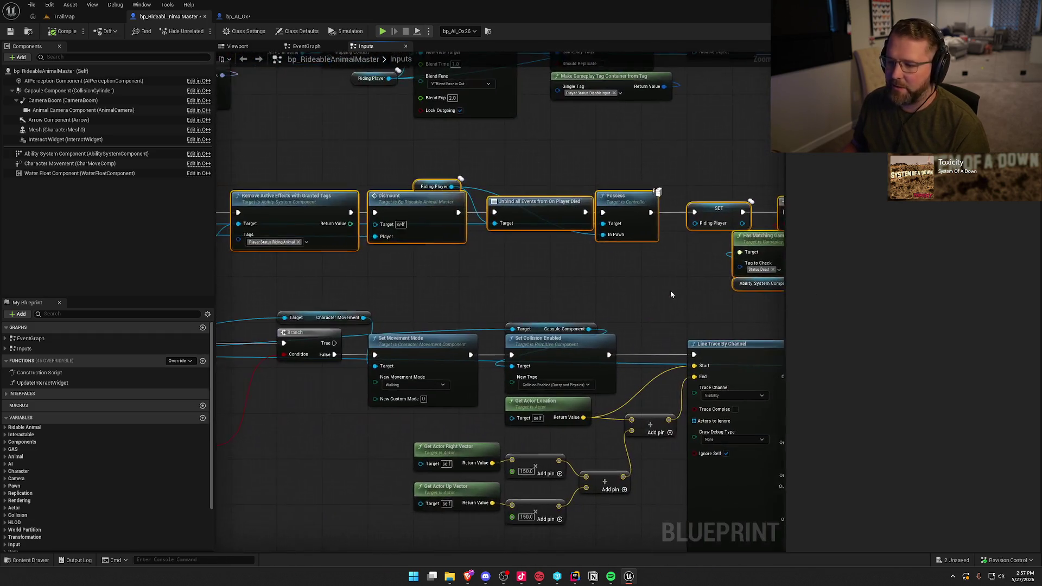
click(423, 483)
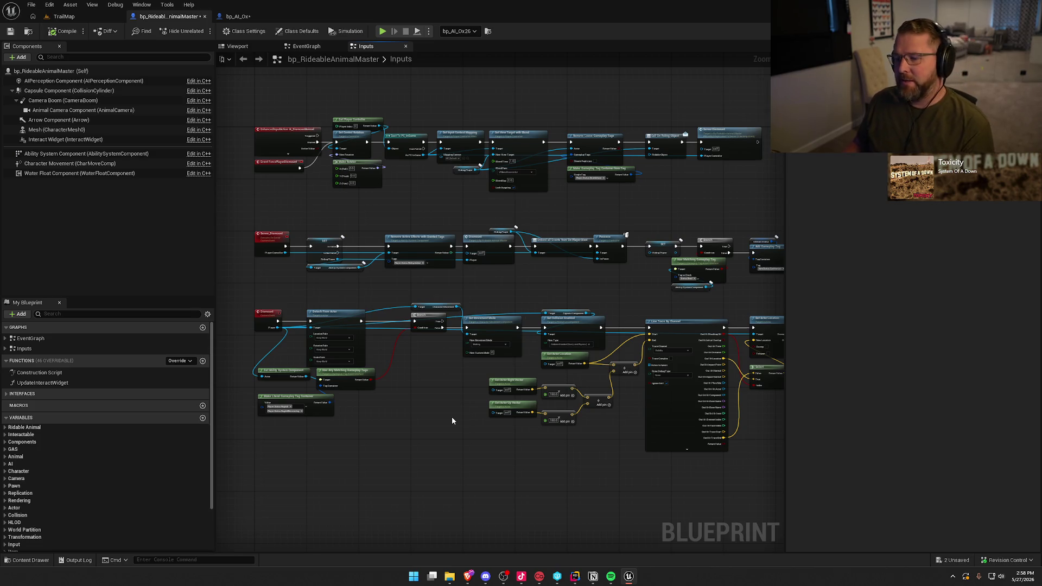
scroll(341, 427, up, 4)
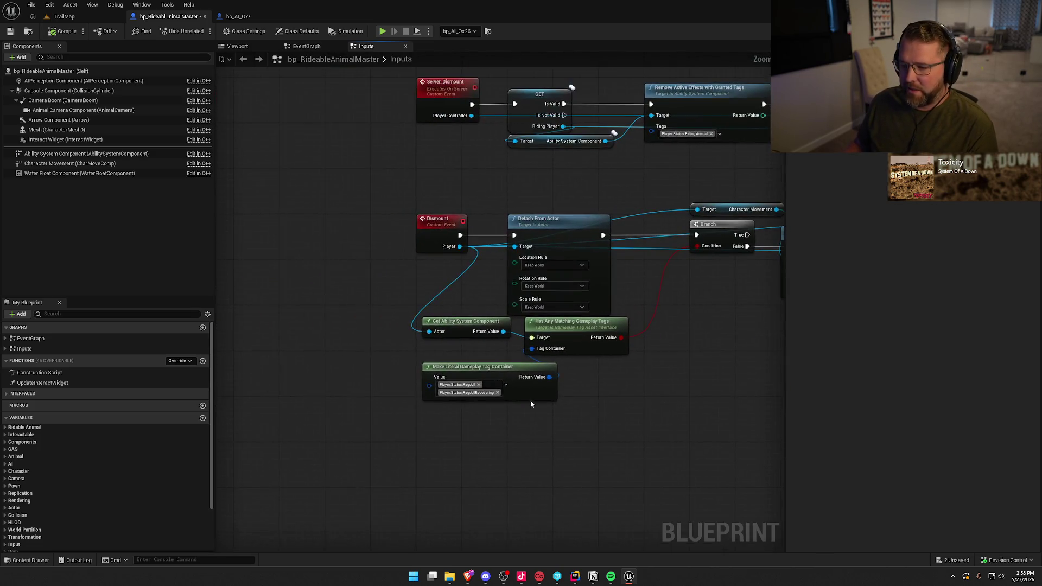
Nudge the Has Any Matching Gameplay Tags node slightly right in the Dismount logic
click(478, 370)
mouse_move(667, 414)
mouse_down()
mouse_move(496, 412)
mouse_move(402, 396)
mouse_up()
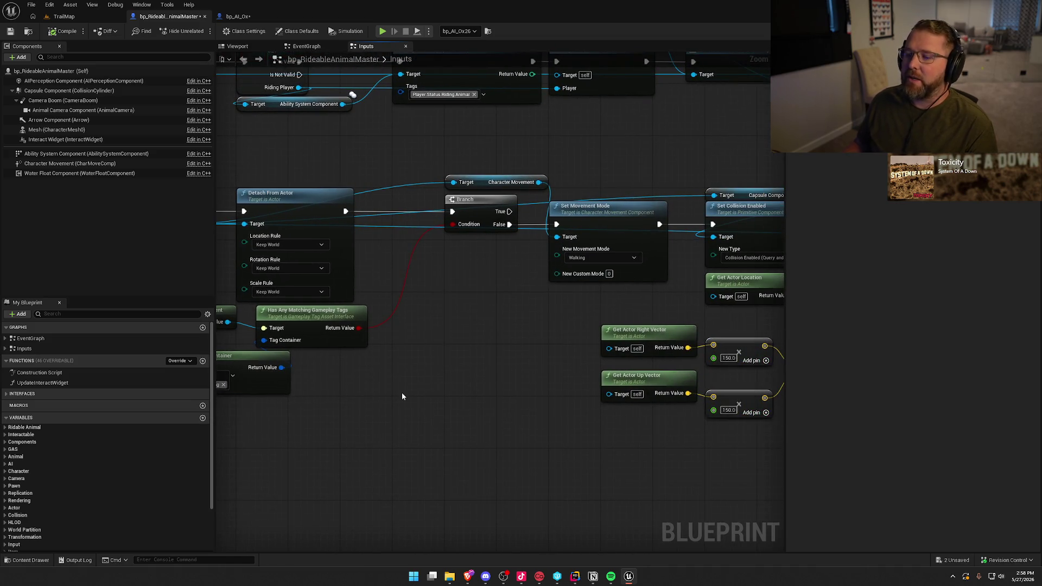
drag(314, 313, 346, 315)
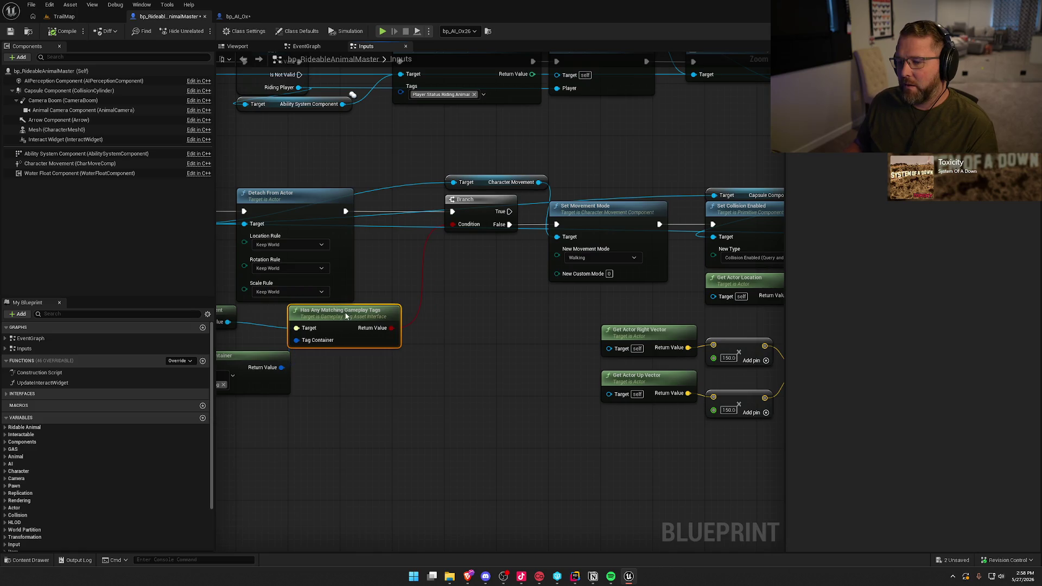
Review the Dismount event, movement and Detach From Actor nodes, then show the Water Float Component's details
drag(366, 391, 500, 393)
click(346, 329)
click(482, 400)
mouse_move(482, 401)
mouse_down()
mouse_move(542, 435)
mouse_move(321, 448)
mouse_up()
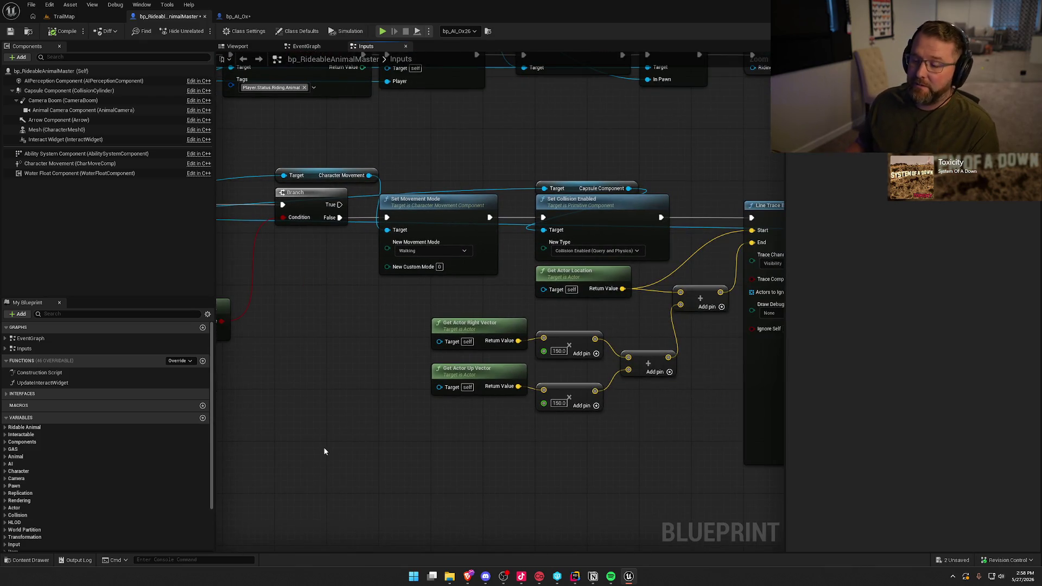
mouse_move(359, 448)
mouse_down()
mouse_move(556, 442)
mouse_move(740, 487)
mouse_move(433, 498)
mouse_up()
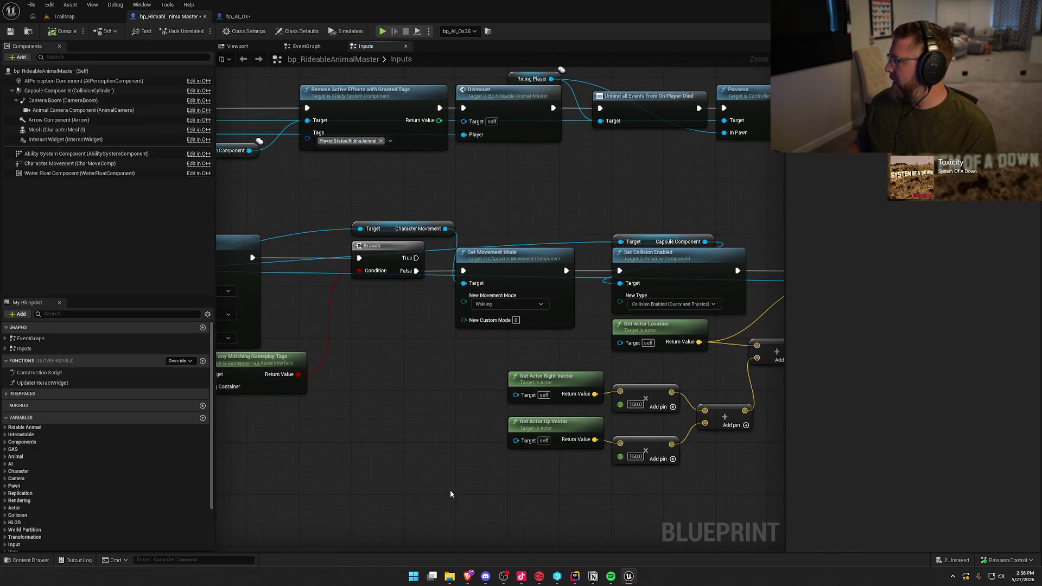
scroll(448, 488, down, 3)
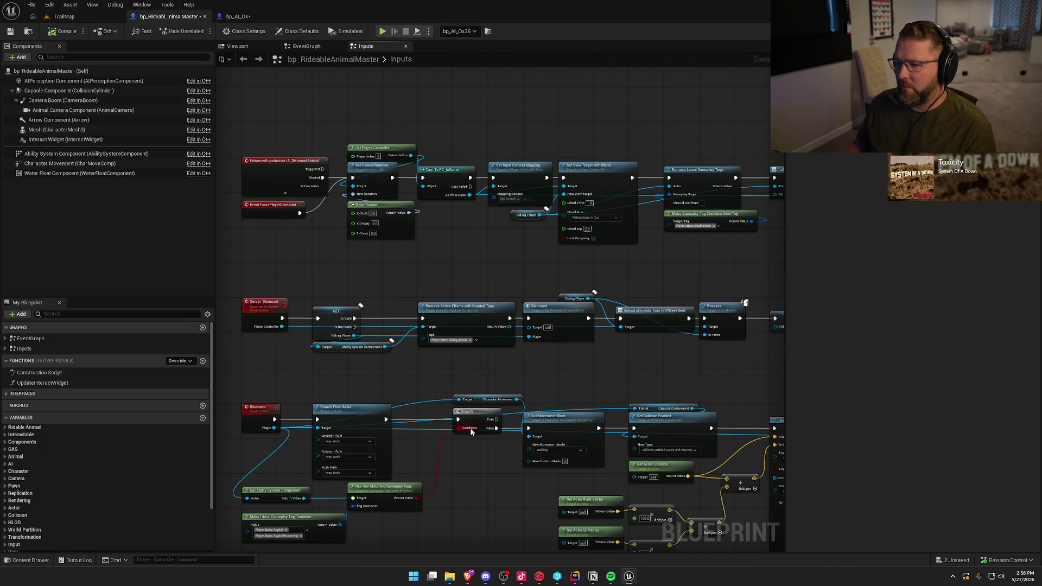
click(82, 173)
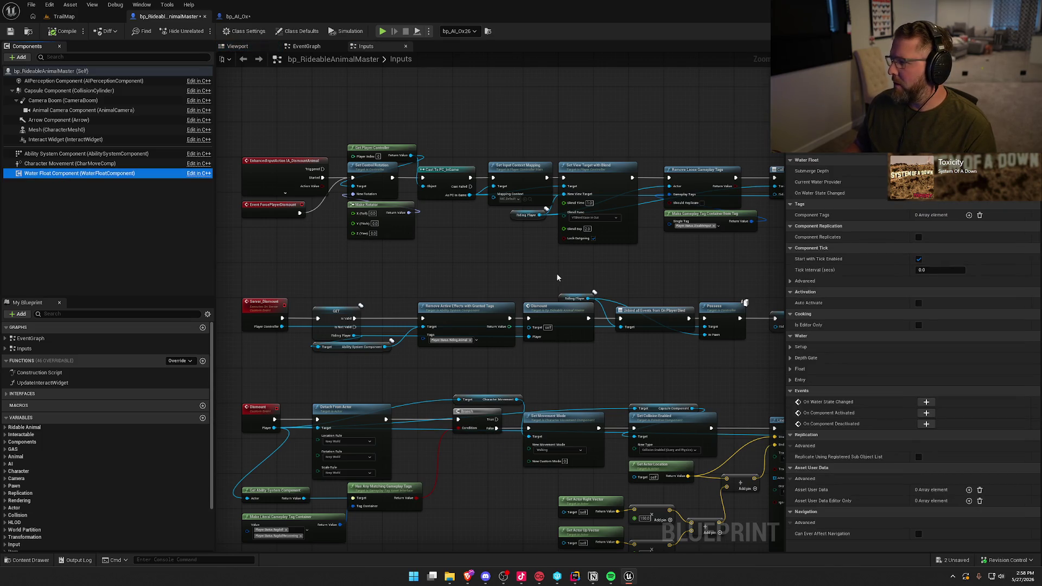
Glance at the EventGraph, then locate the Remove Loose Gameplay Tags row in the Inputs graph
mouse_move(540, 273)
mouse_down()
mouse_move(215, 166)
mouse_move(146, 155)
mouse_move(51, 167)
mouse_move(552, 228)
mouse_move(525, 249)
mouse_up()
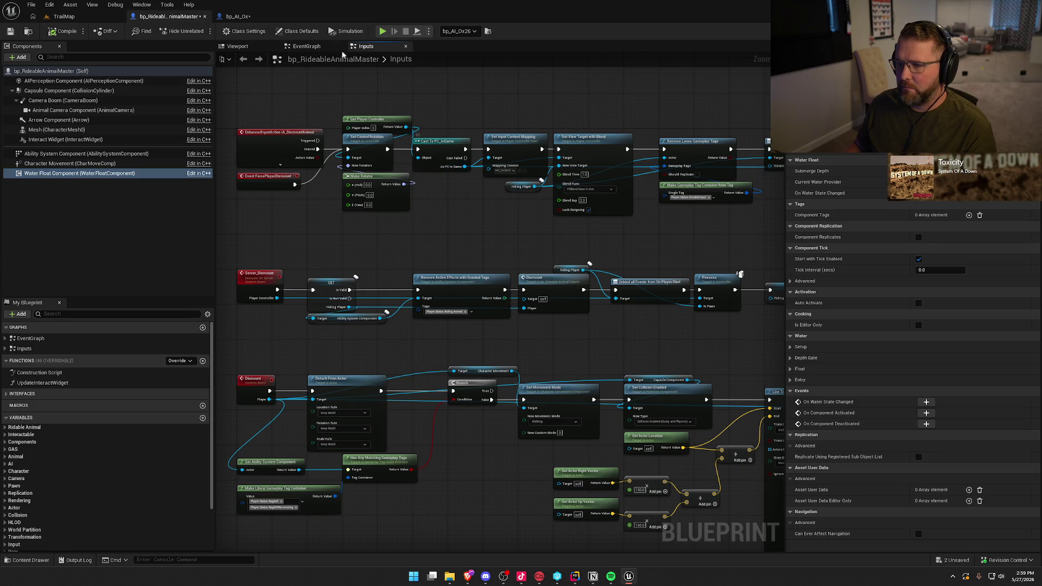
click(321, 46)
mouse_move(633, 461)
mouse_down()
mouse_move(598, 456)
mouse_move(596, 470)
mouse_up()
click(365, 47)
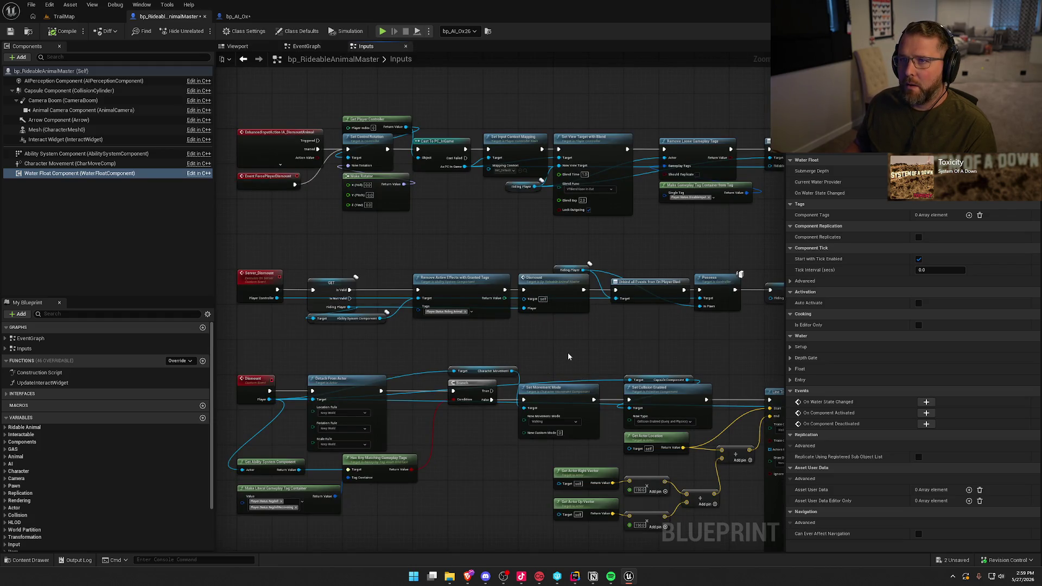
mouse_move(511, 367)
mouse_down()
mouse_move(510, 324)
mouse_move(541, 347)
mouse_up()
scroll(548, 342, up, 2)
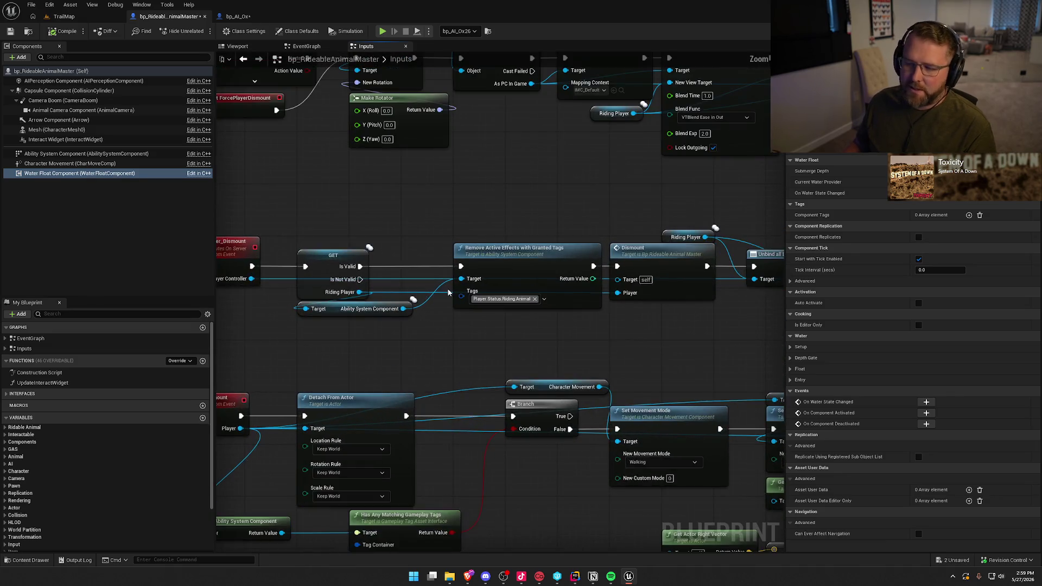
scroll(574, 266, up, 1)
drag(598, 269, 267, 268)
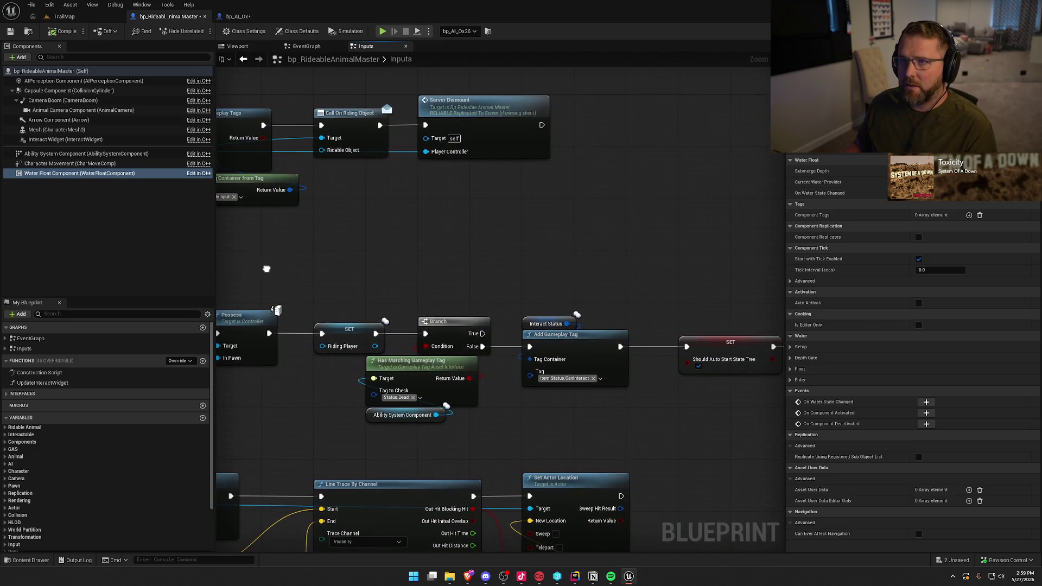
mouse_move(337, 266)
mouse_down()
mouse_move(321, 263)
mouse_move(532, 265)
mouse_up()
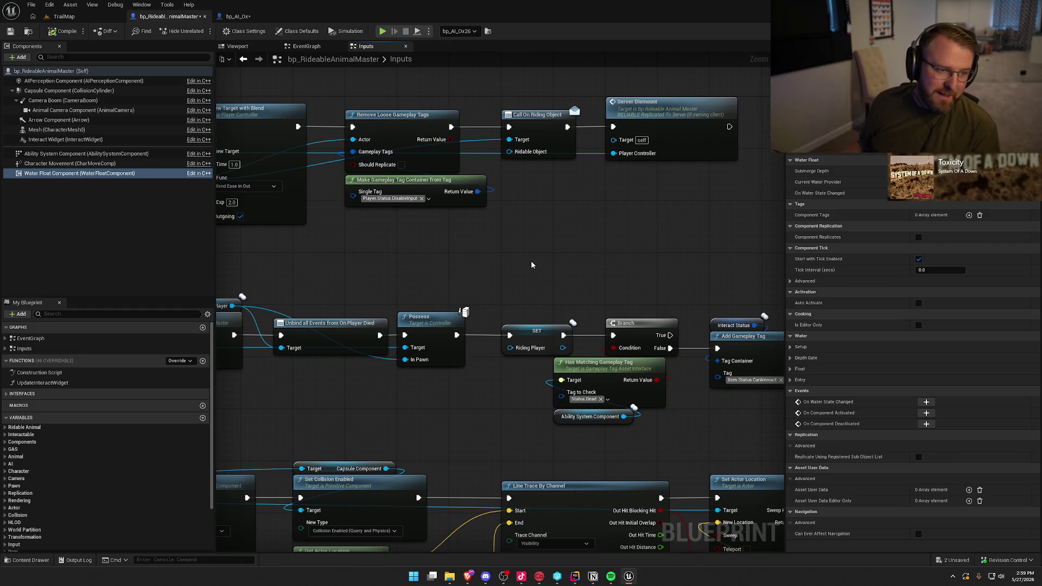
mouse_move(500, 272)
mouse_down()
mouse_move(482, 228)
mouse_move(413, 140)
mouse_move(434, 63)
mouse_up()
Move Has Matching Gameplay Tag and its Ability System Component getter left beneath the Riding Player set
click(434, 180)
drag(433, 180, 383, 179)
mouse_move(504, 201)
mouse_down()
mouse_move(405, 247)
mouse_move(345, 296)
mouse_move(511, 272)
mouse_up()
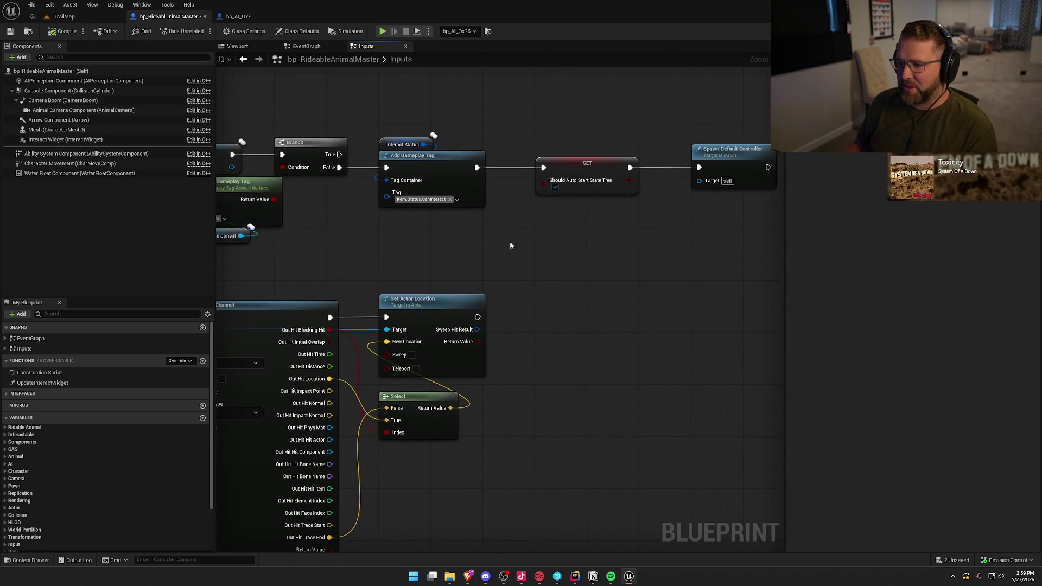
Pan through the dismount chain from Line Trace By Channel to Server_Dismount and Detach From Actor
mouse_move(567, 236)
mouse_down()
mouse_move(595, 242)
mouse_move(580, 244)
mouse_up()
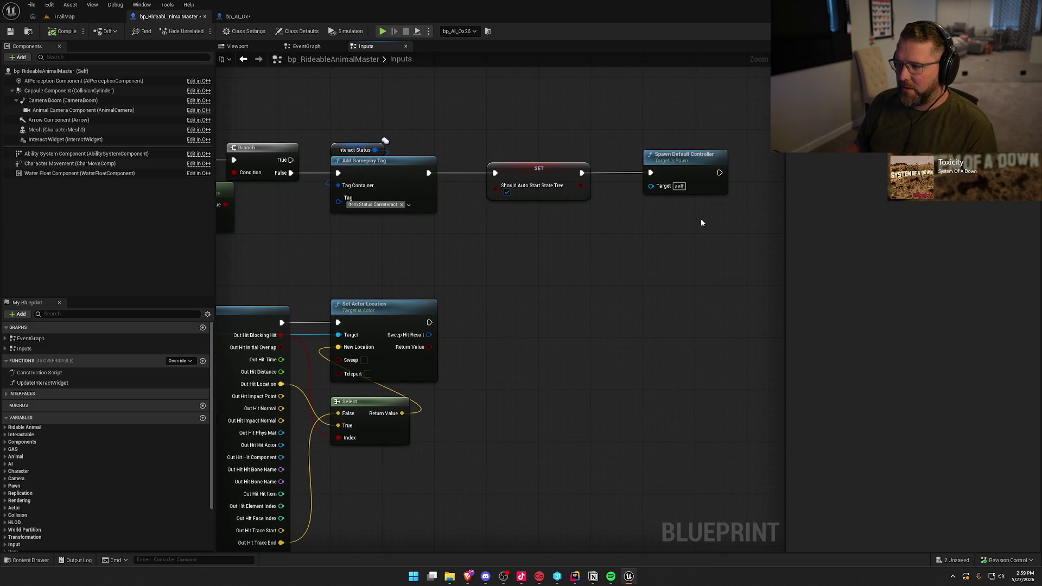
drag(403, 278, 630, 253)
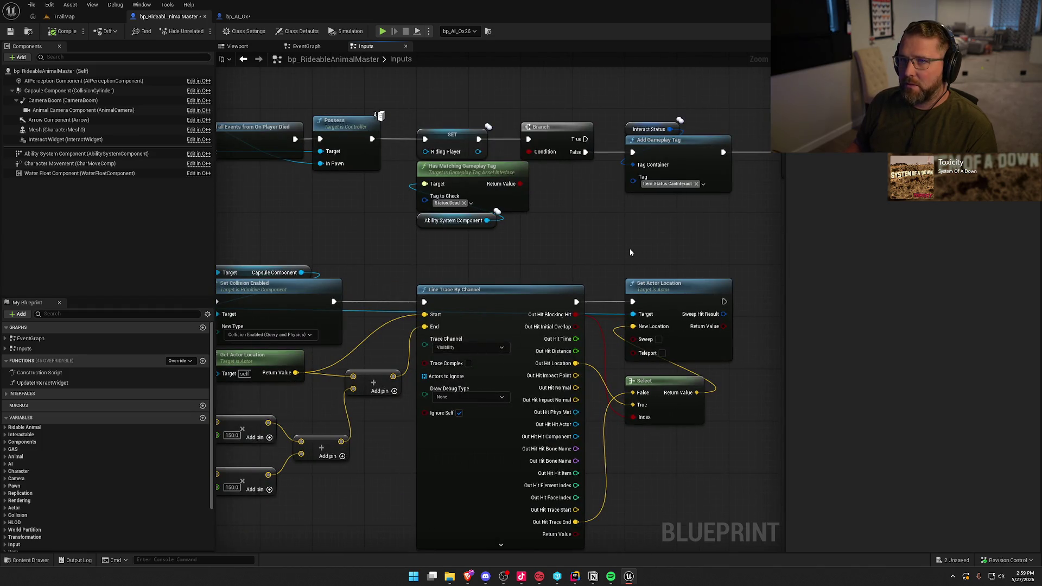
drag(518, 255, 596, 245)
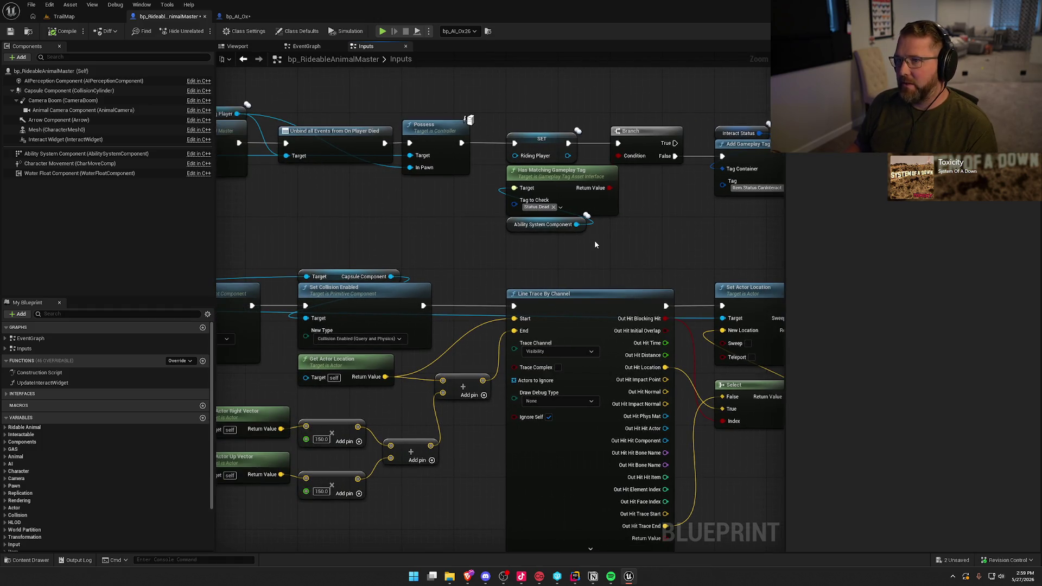
mouse_move(354, 190)
mouse_down()
mouse_move(487, 220)
mouse_move(573, 209)
mouse_up()
drag(467, 232, 509, 250)
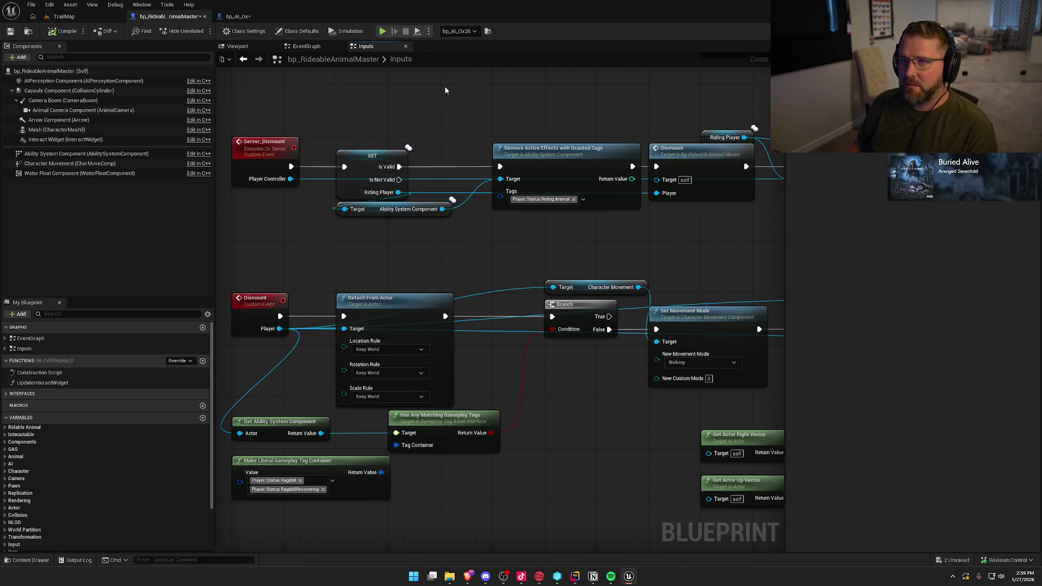
drag(468, 83, 504, 96)
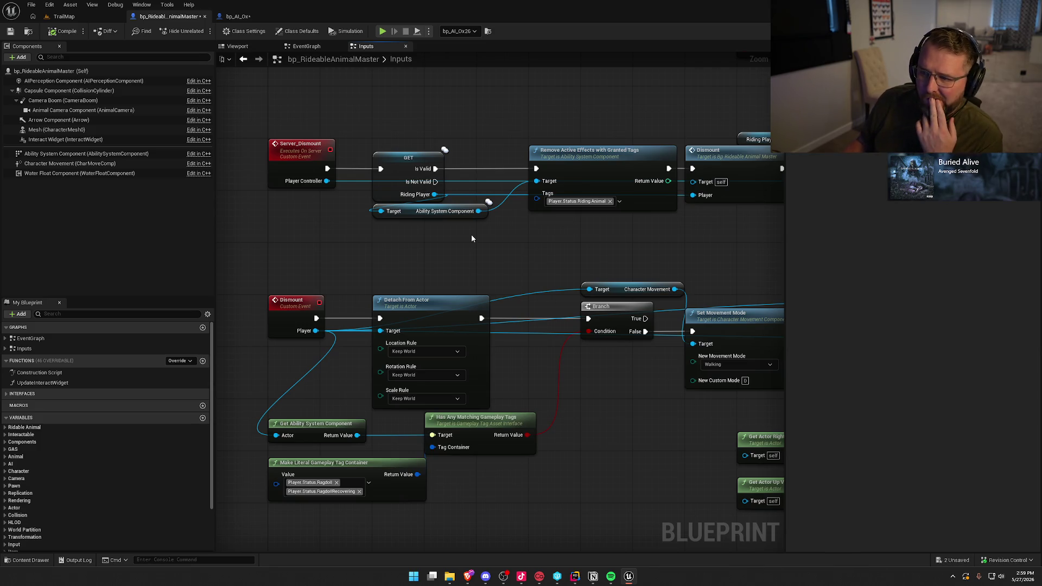
mouse_move(503, 261)
mouse_down()
mouse_move(519, 298)
mouse_move(542, 265)
mouse_move(564, 381)
mouse_up()
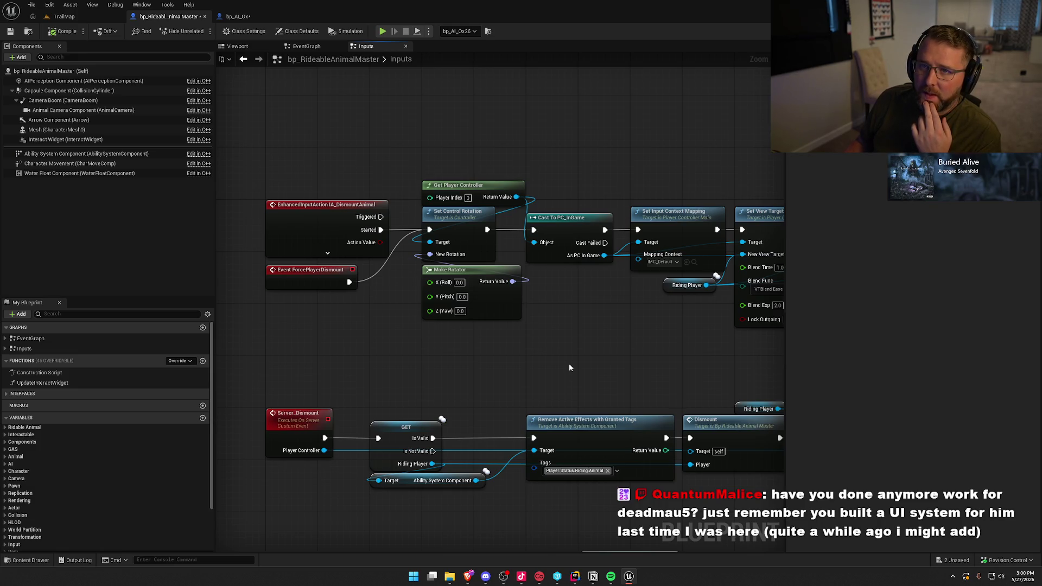
drag(603, 364, 561, 326)
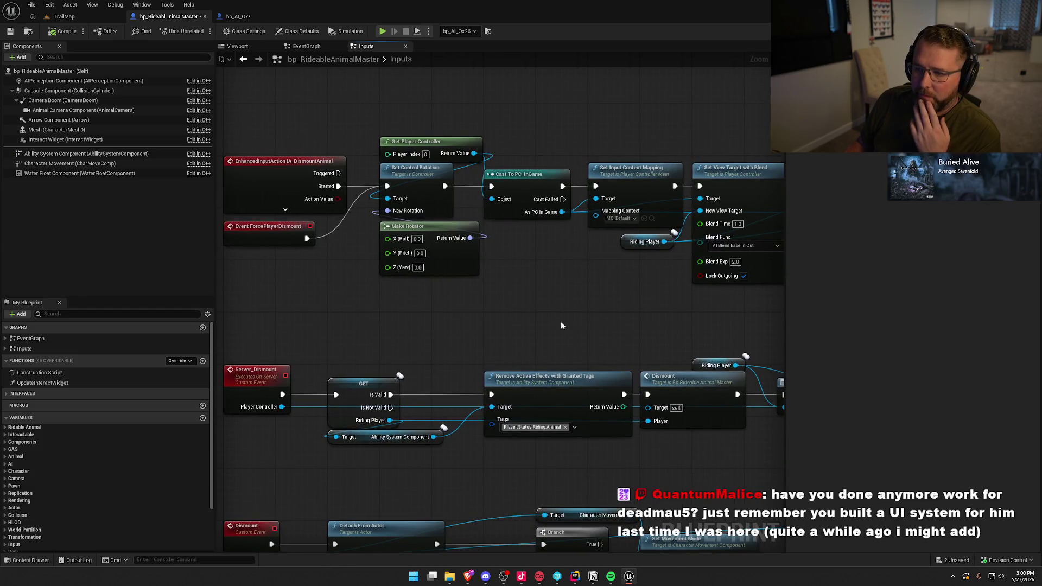
click(60, 34)
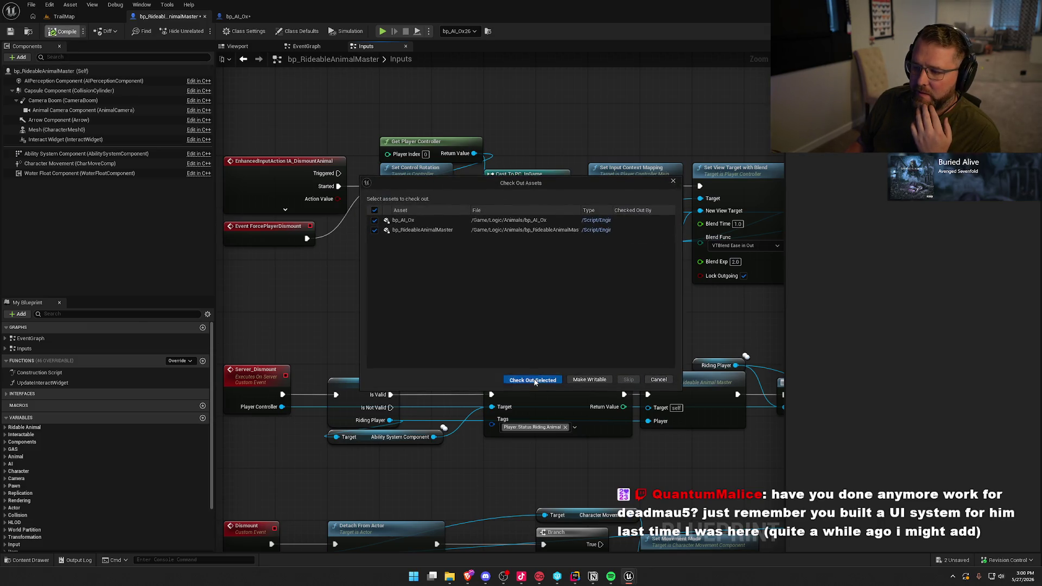
Check out both bp_AI_Ox and bp_RideableAnimalMaster so the blueprint compiles and saves
click(533, 380)
drag(486, 348, 496, 368)
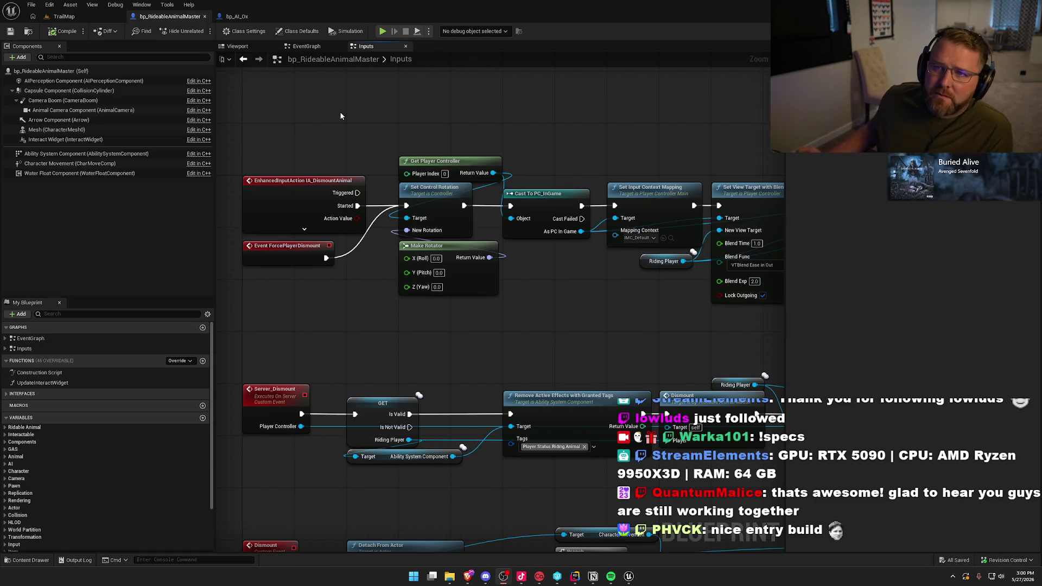
Look over the Set View Target and Server Dismount nodes, then return to the TrailMap level viewport
mouse_move(373, 117)
mouse_down()
mouse_move(365, 168)
mouse_move(296, 113)
mouse_move(168, 93)
mouse_move(245, 282)
mouse_move(425, 314)
mouse_move(363, 310)
mouse_move(524, 257)
mouse_up()
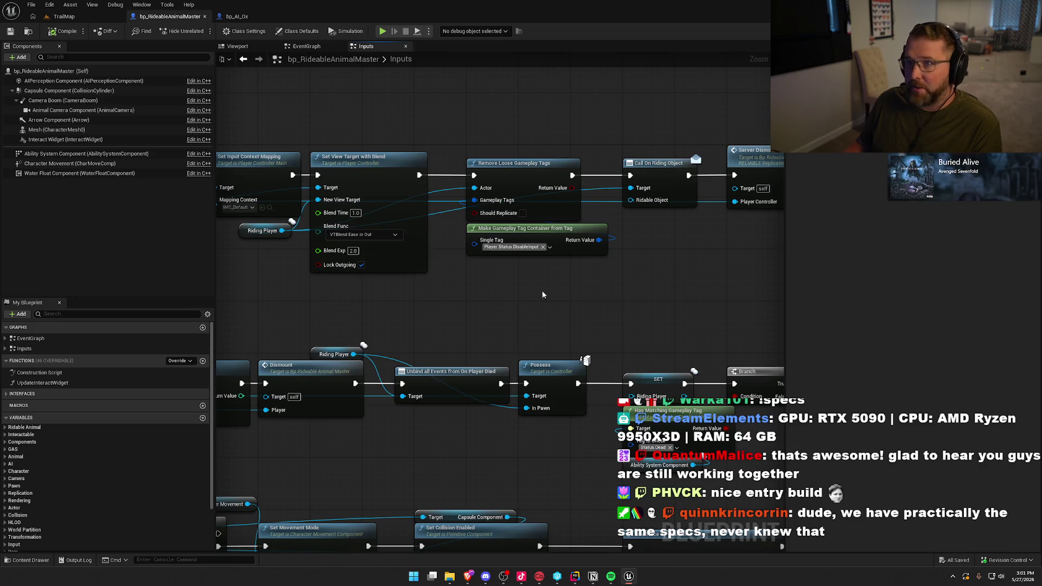
drag(541, 292, 599, 293)
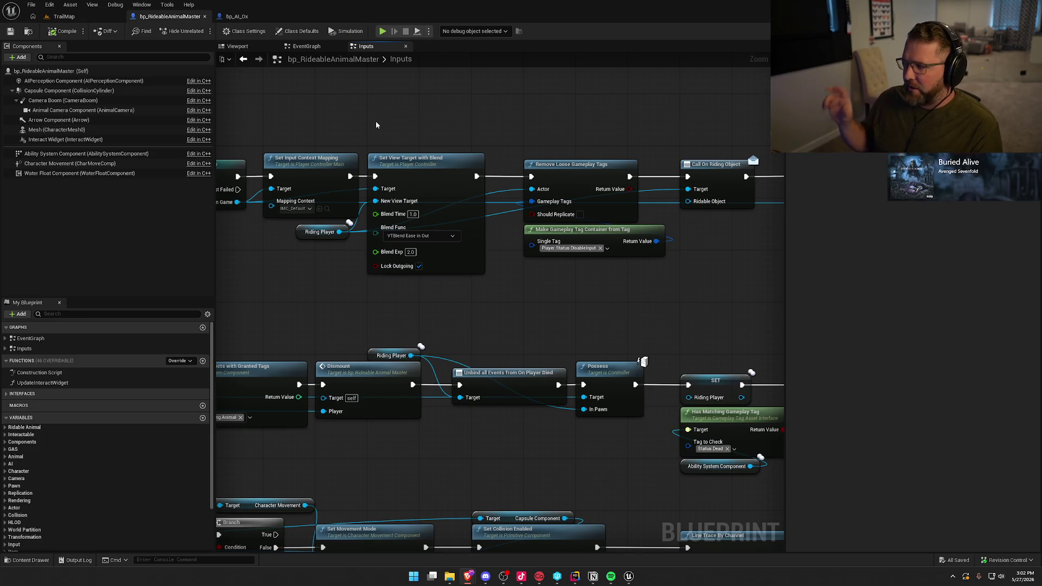
click(64, 16)
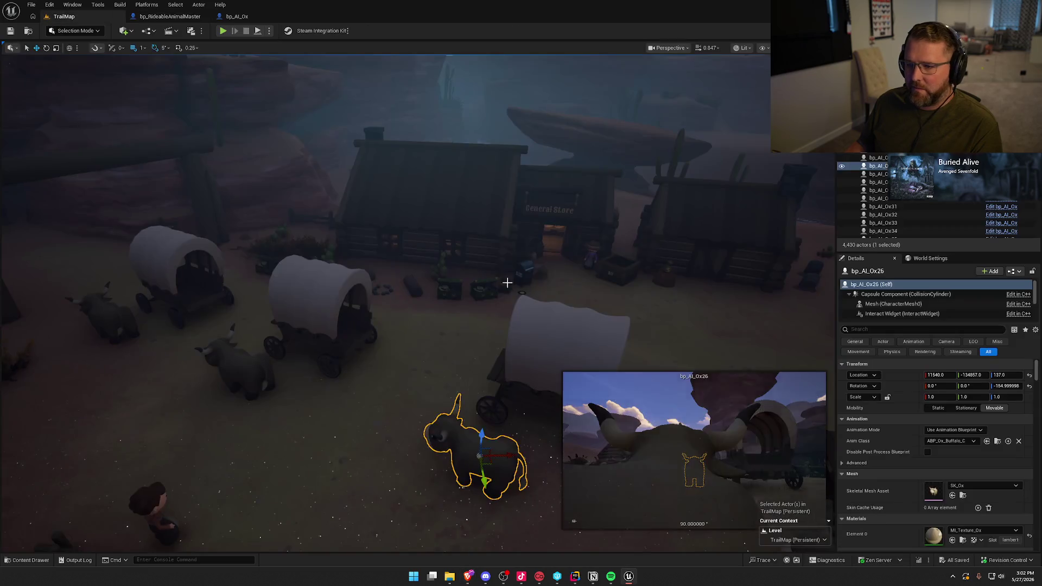
mouse_move(408, 257)
mouse_down()
mouse_move(420, 227)
mouse_move(408, 257)
mouse_up()
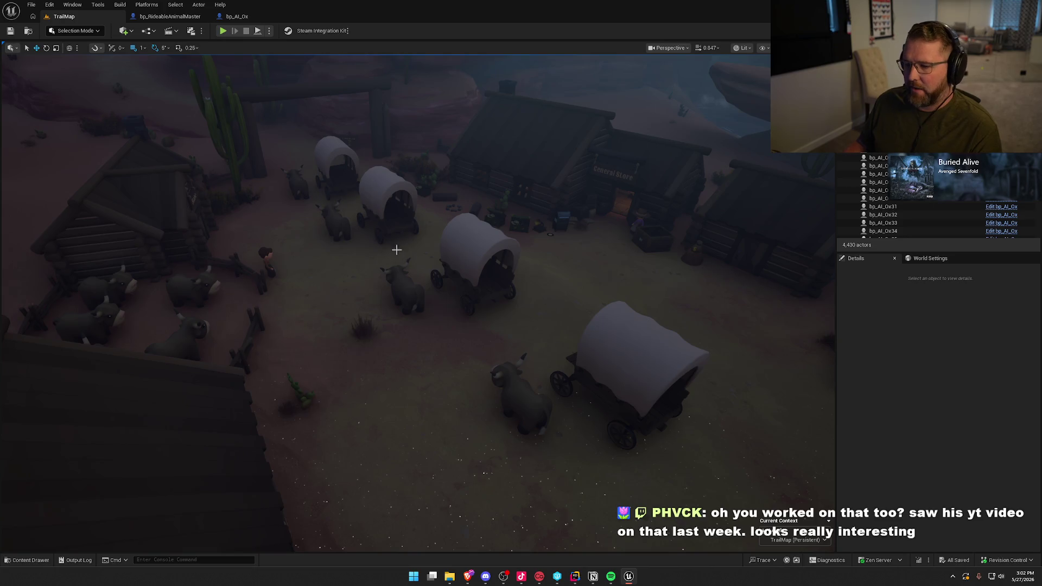
drag(540, 287, 541, 286)
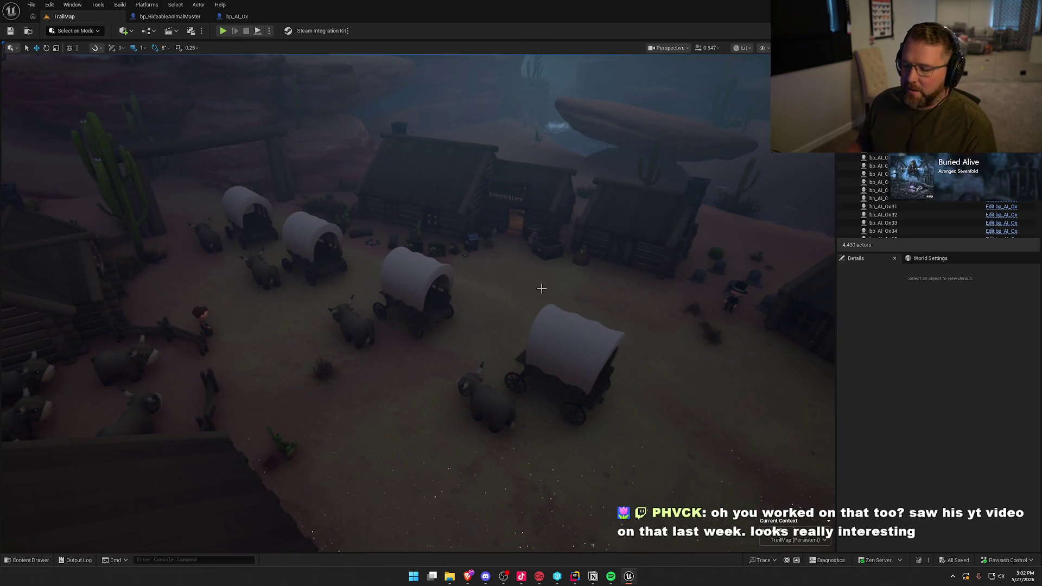
drag(501, 302, 501, 302)
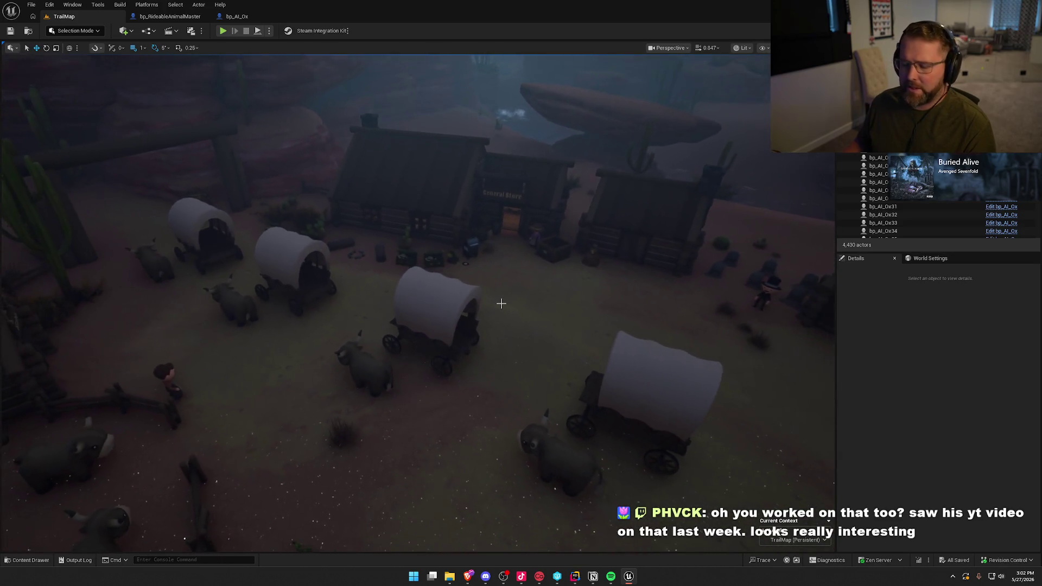
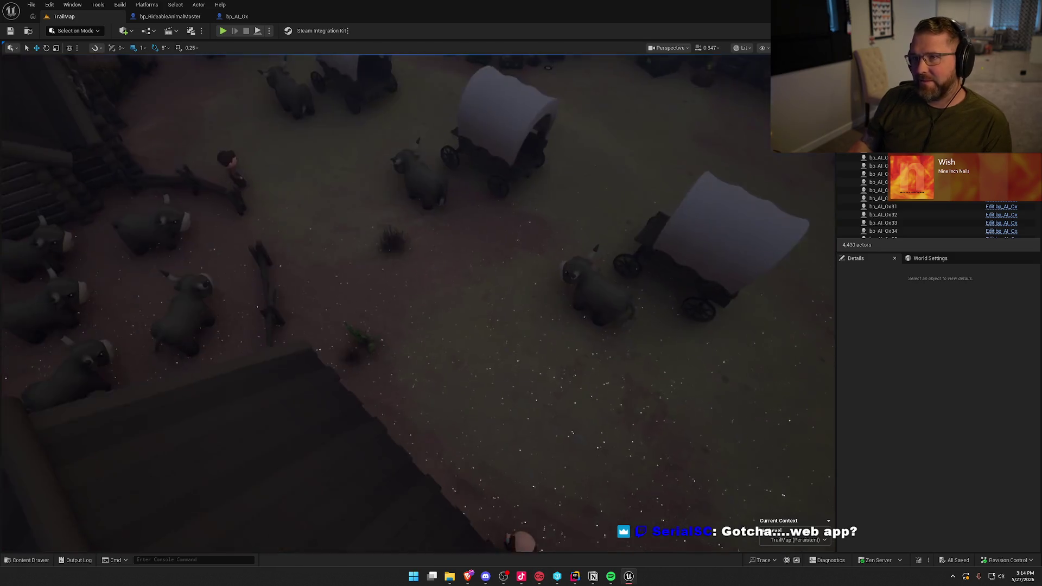
Fly the viewport camera to frame the covered wagons and oxen before the general store
drag(619, 313, 568, 277)
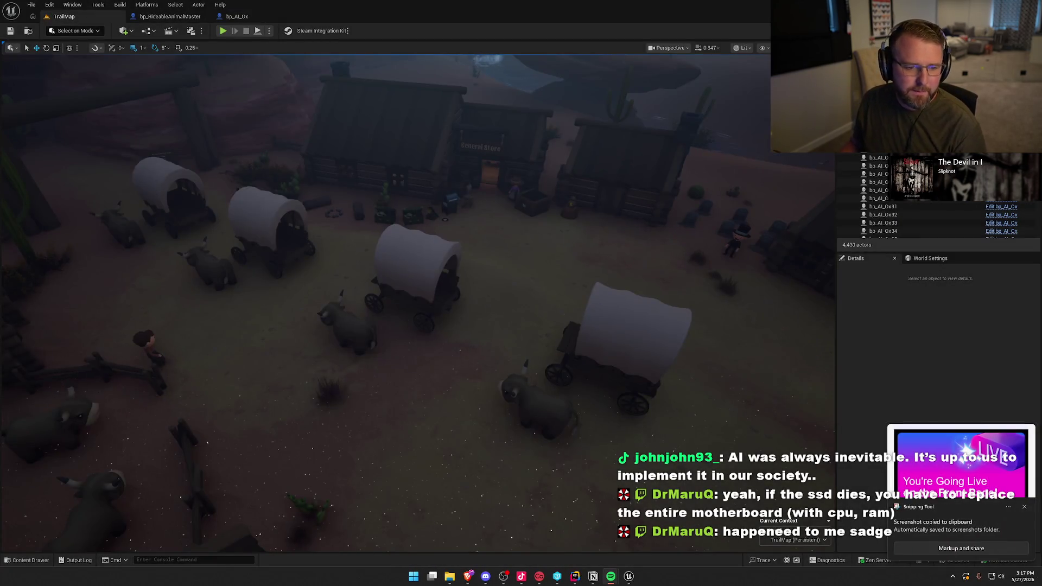
Close the Snipping Tool 'screenshot copied' notification over the viewport
click(1025, 508)
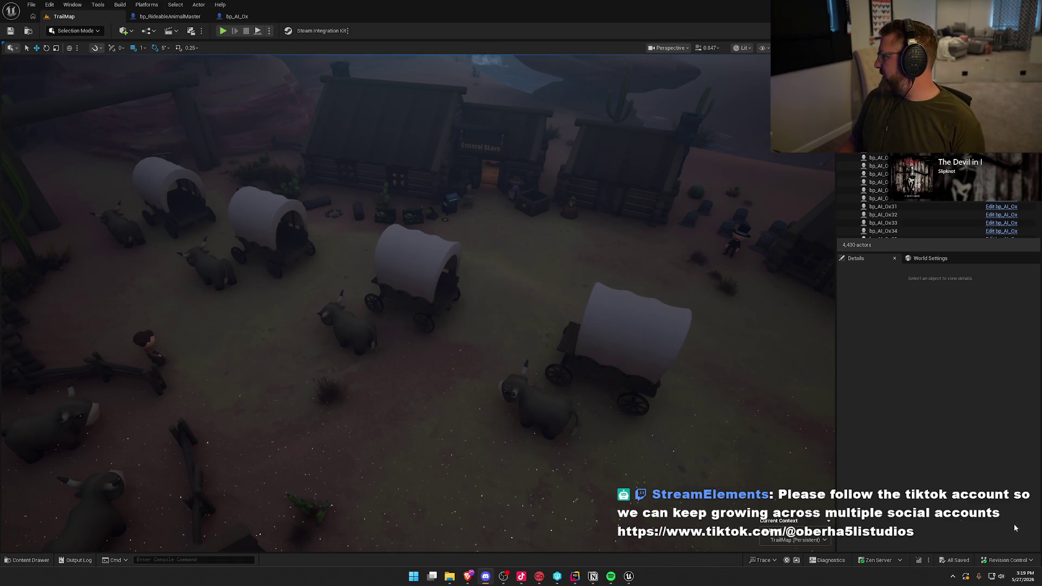
Orbit the camera up over the wagon camp and oxen pen, then switch to Rider
mouse_move(596, 349)
mouse_down()
mouse_move(543, 326)
mouse_move(593, 345)
mouse_up()
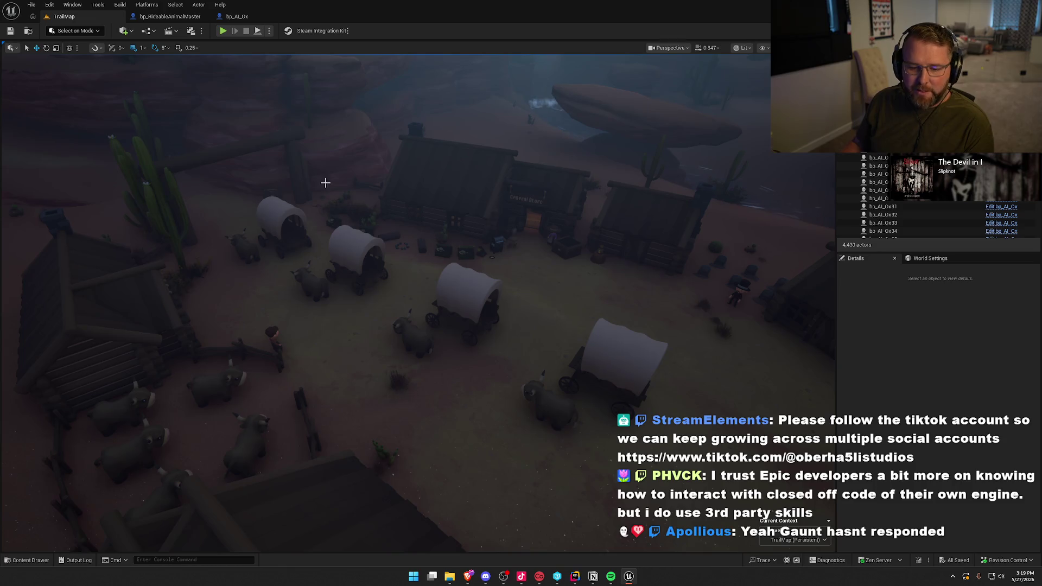
click(949, 338)
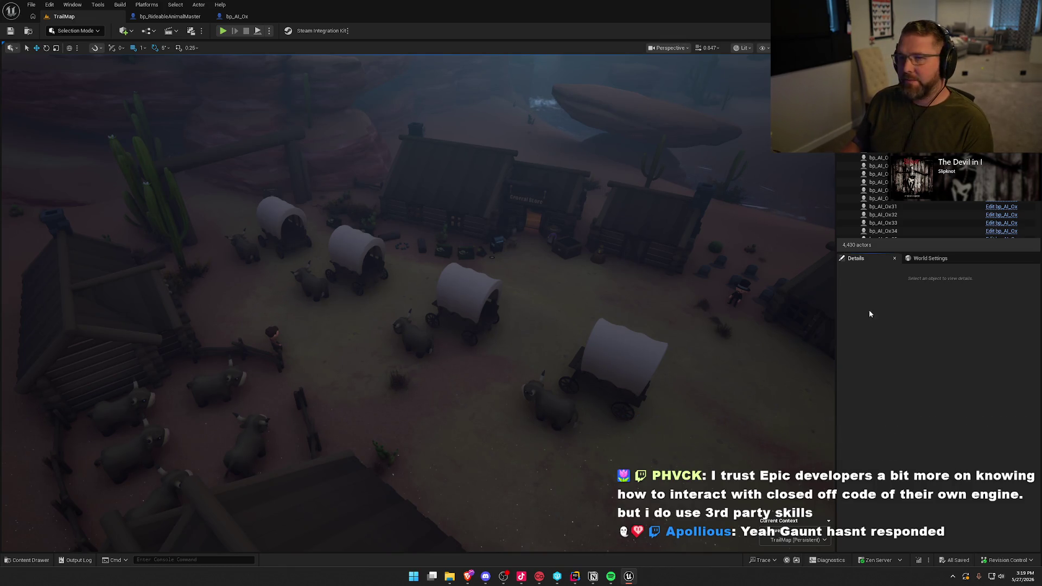
mouse_move(665, 306)
mouse_down()
mouse_move(706, 304)
mouse_move(685, 302)
mouse_up()
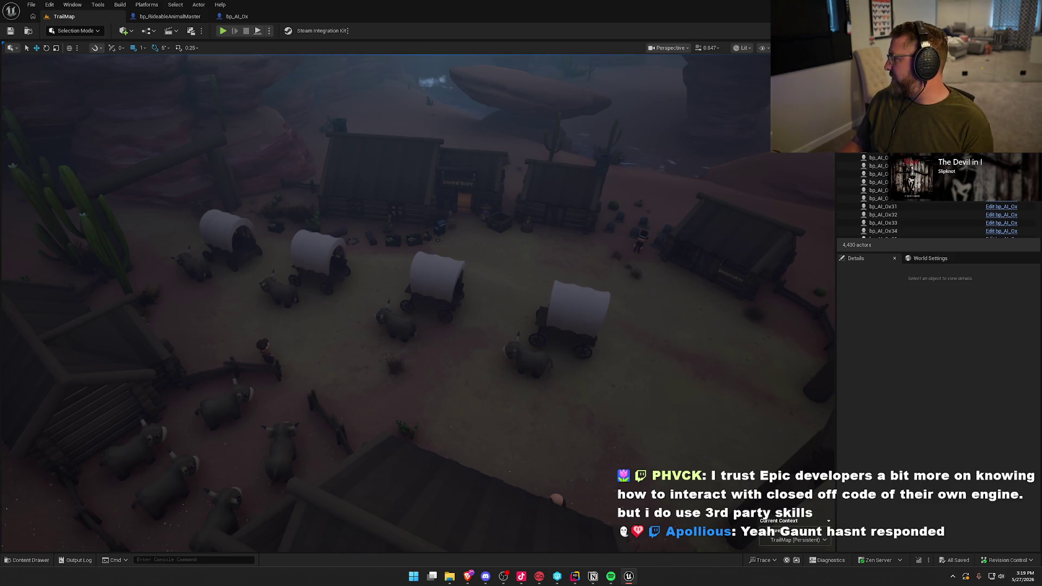
click(942, 350)
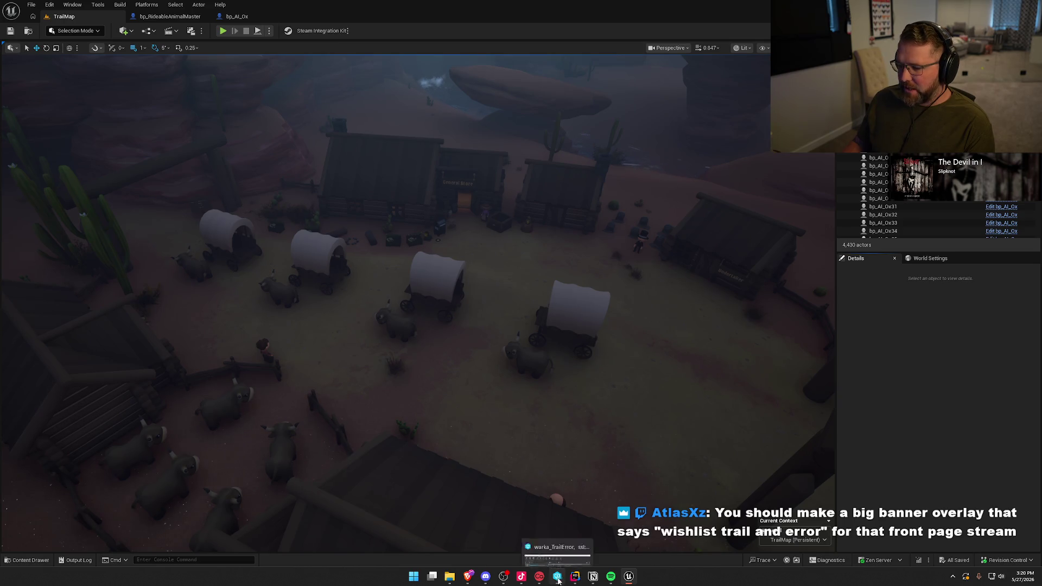
click(575, 576)
Close the RidableAnimal.h and RidableAnimal.cpp tabs and expand Components in the Solution explorer
middle_click(51, 26)
middle_click(51, 26)
click(11, 25)
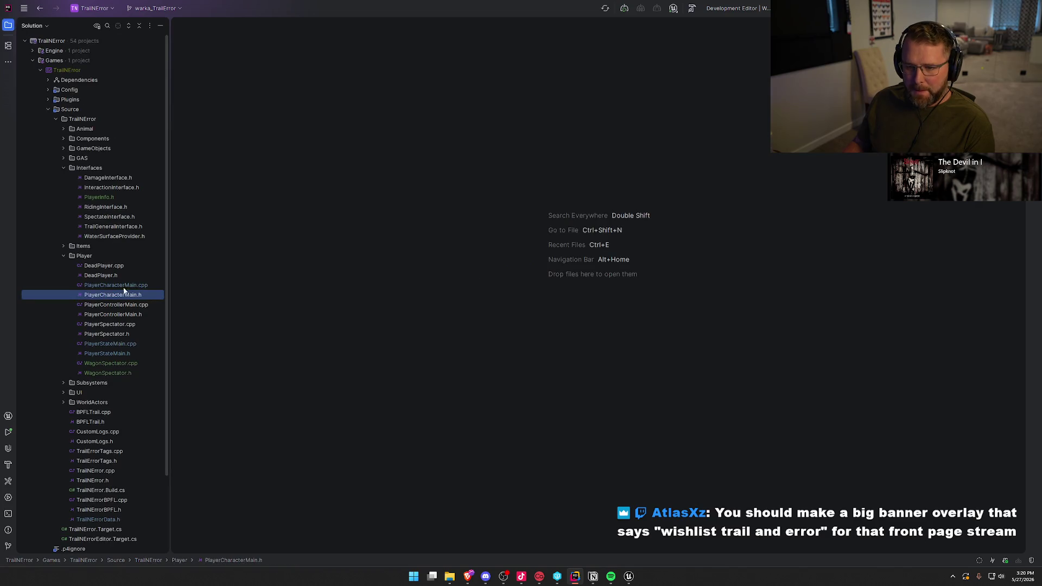
click(60, 167)
click(63, 186)
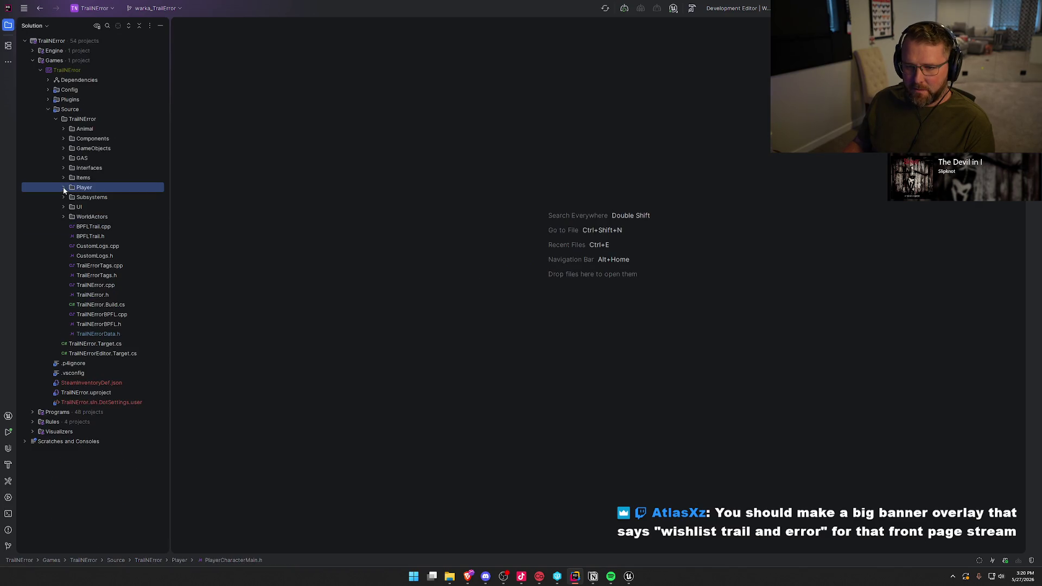
click(64, 138)
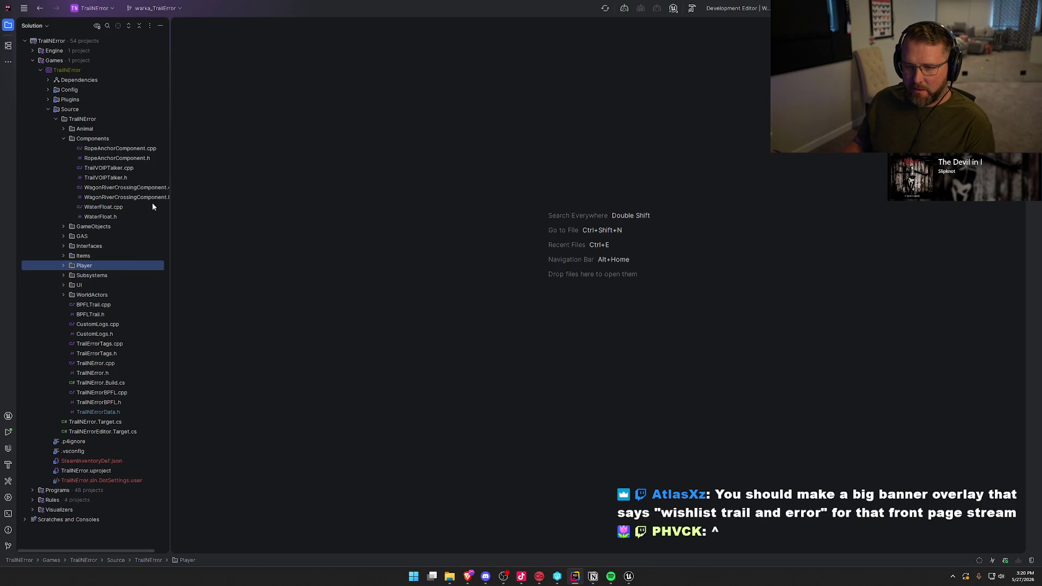
Open TrailVOIPTalker.h and TrailVOIPTalker.cpp, placing the cursor on the OnTalkingBegin zero-volume line
double_click(144, 178)
click(123, 169)
double_click(122, 169)
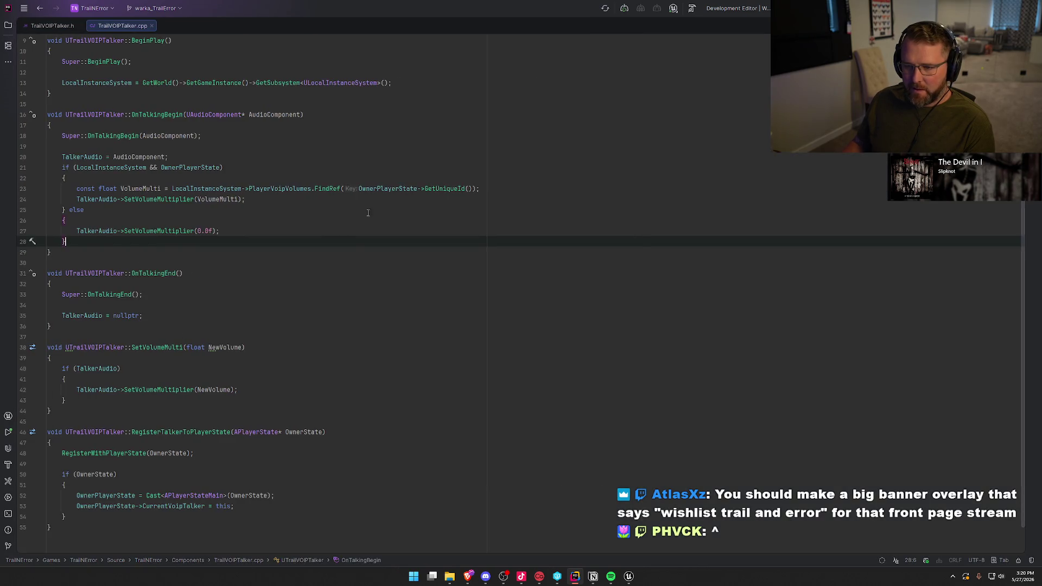
scroll(169, 120, up, 1)
click(139, 146)
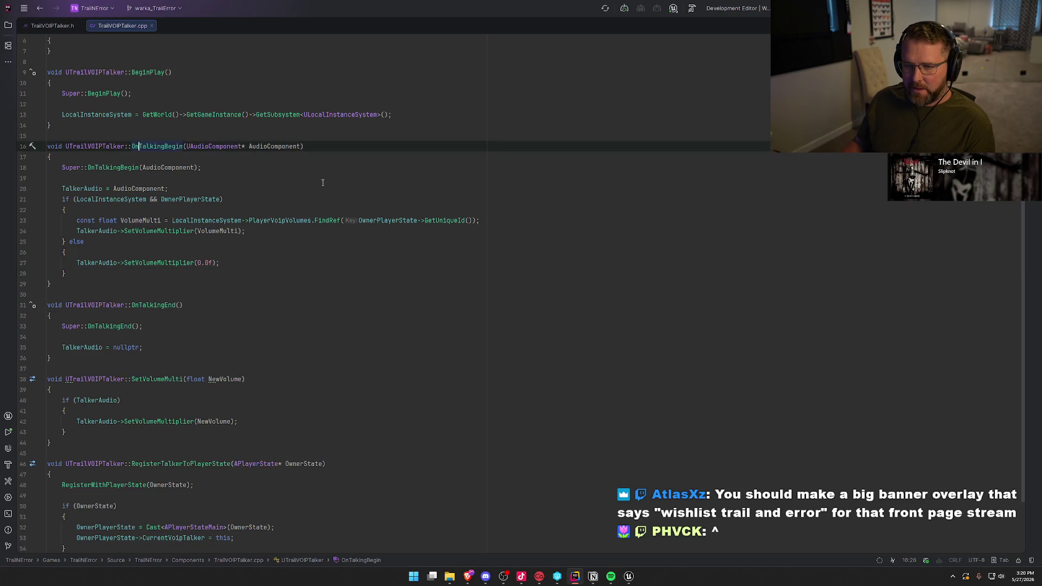
click(222, 262)
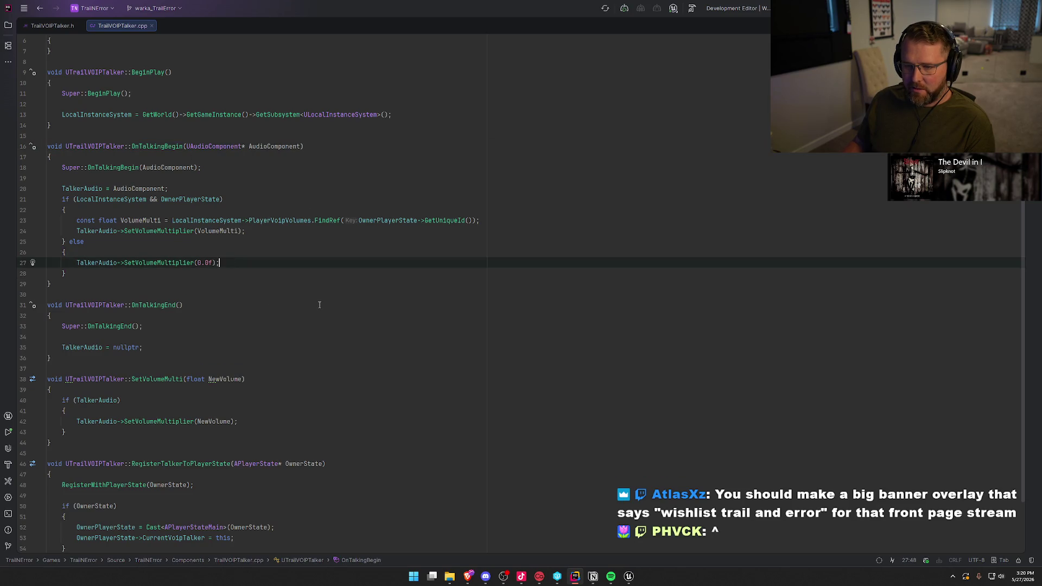